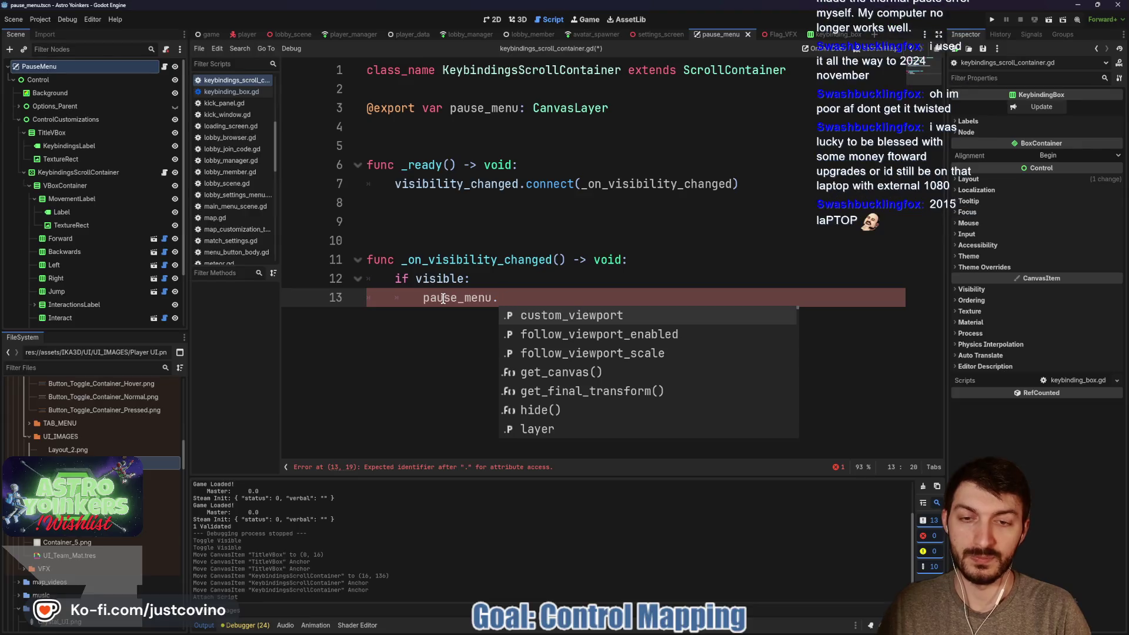
# Replace the hard-coded true in the changing_keybinds assignment with visible
pyautogui.write('_keybinding')
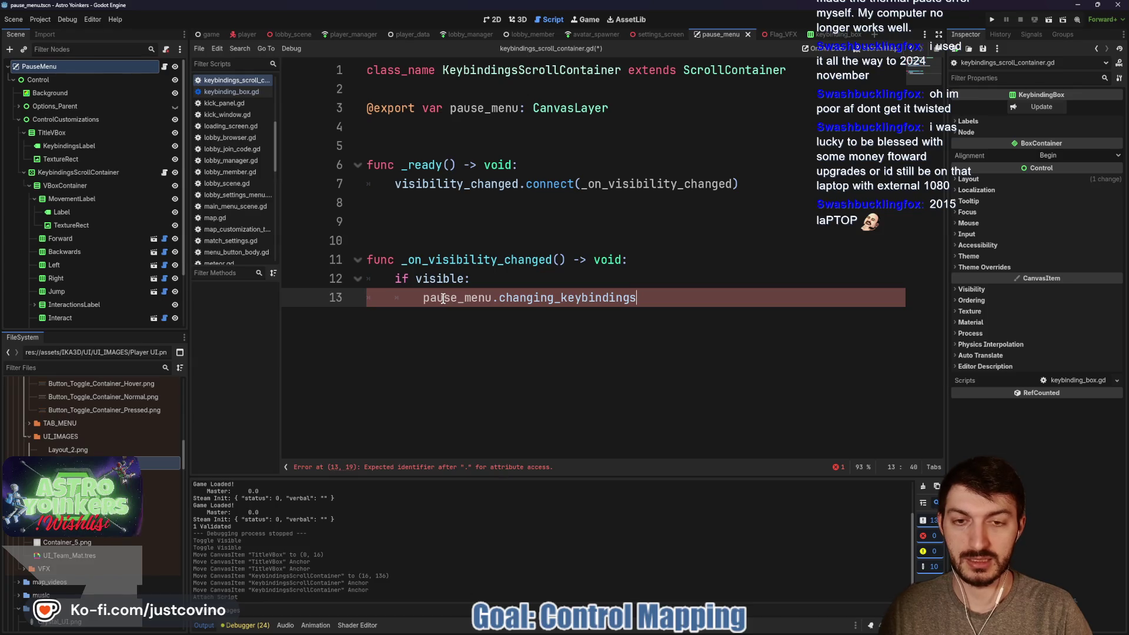
pyautogui.write('s')
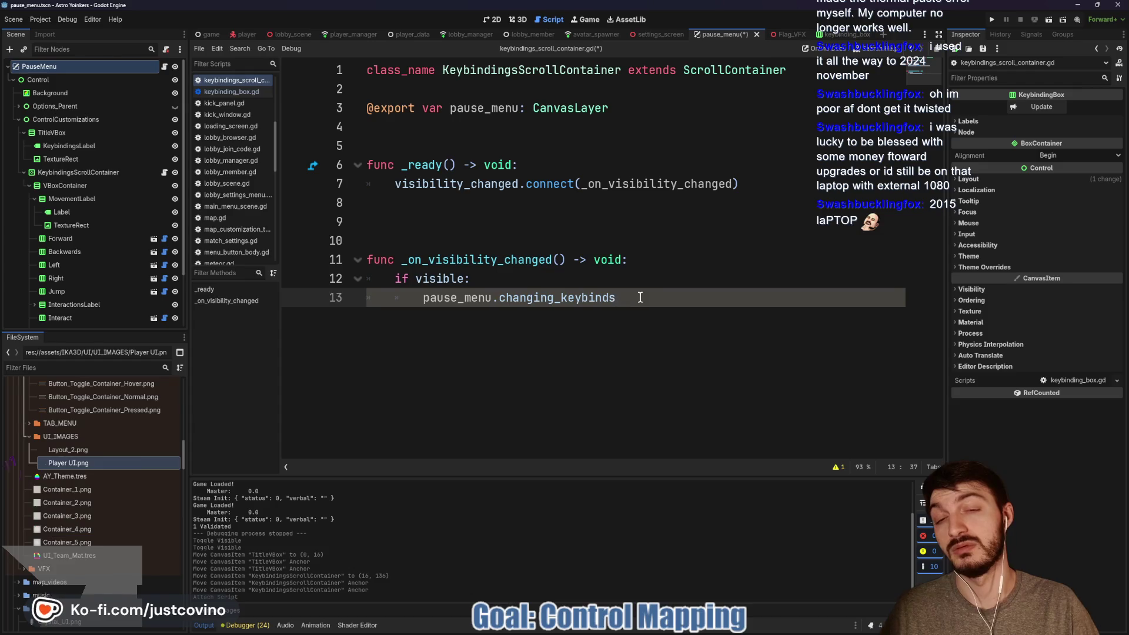
pyautogui.write(' =- ')
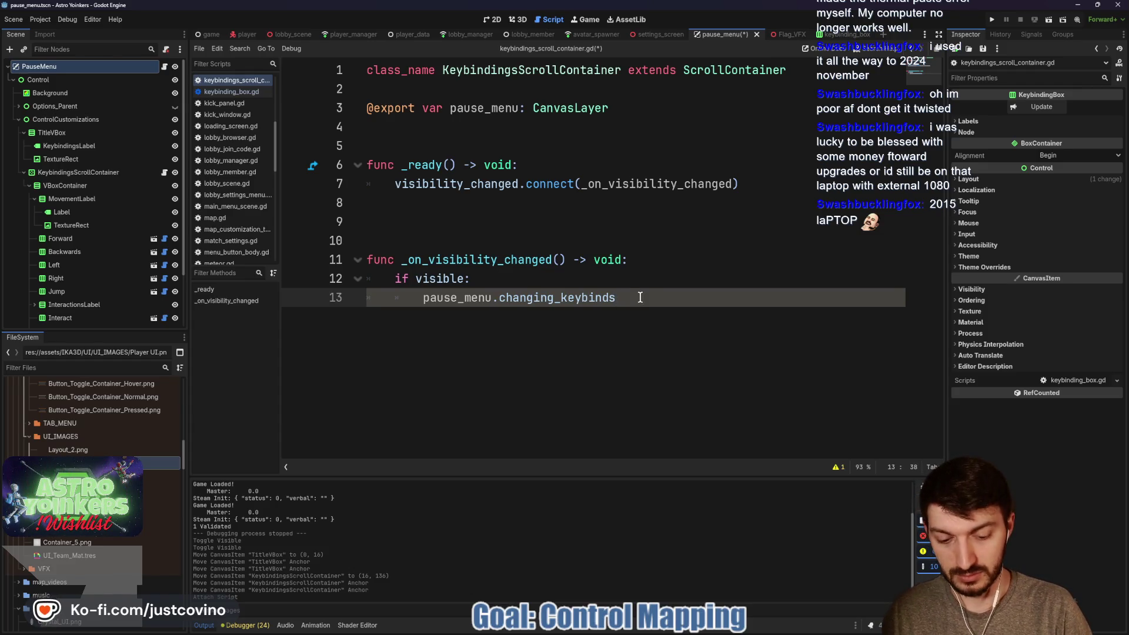
pyautogui.write('= true')
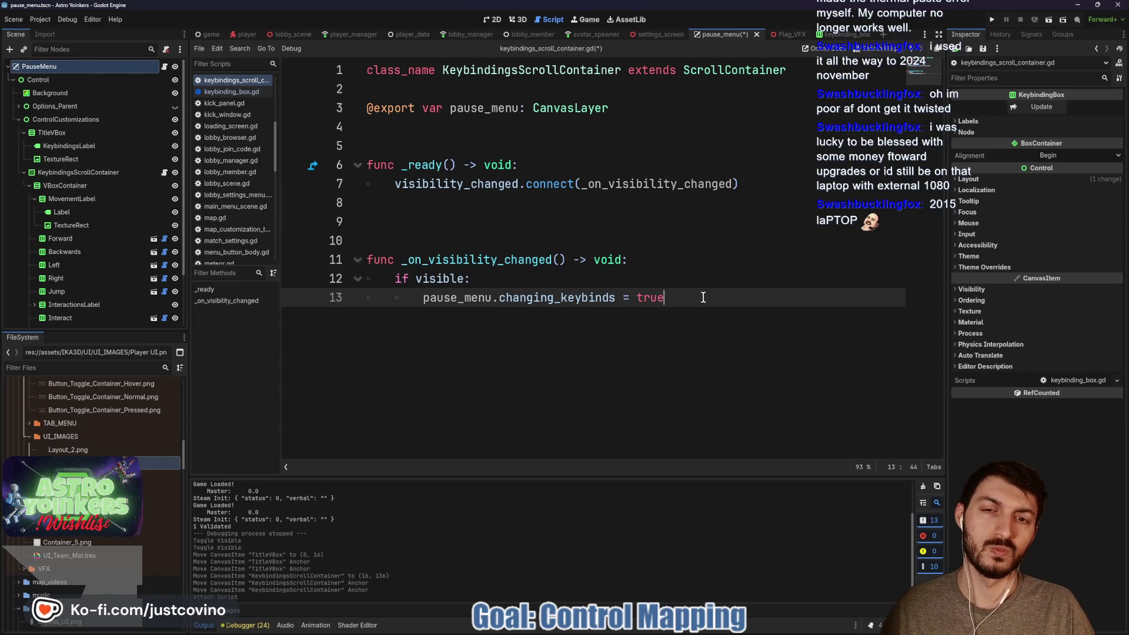
pyautogui.moveTo(675, 297); pyautogui.dragTo(629, 297)
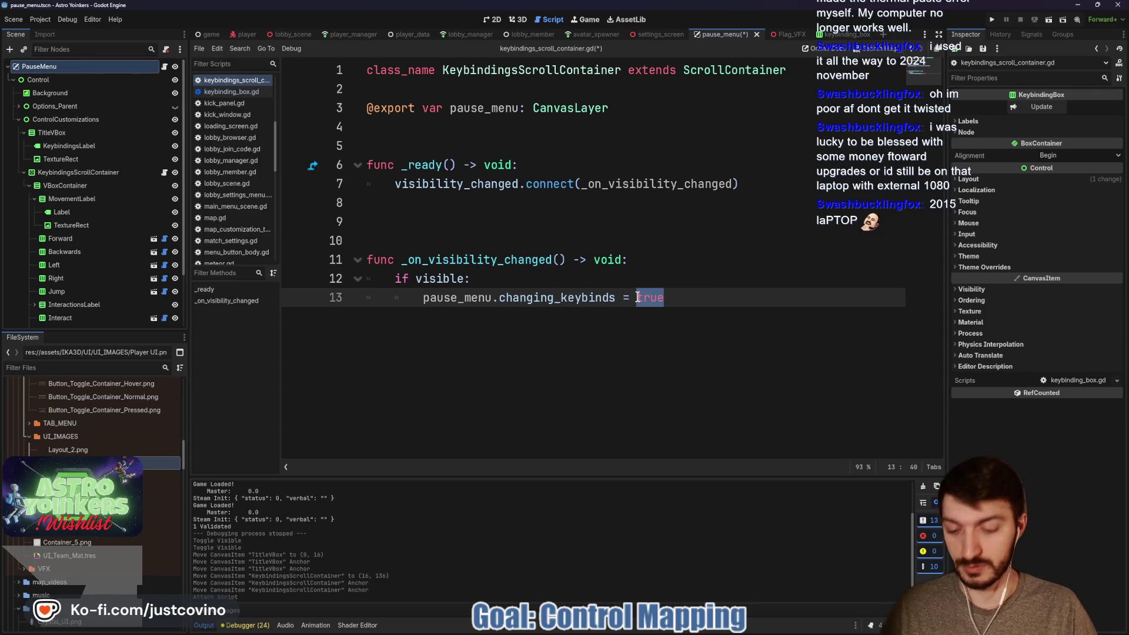
pyautogui.write('visible')
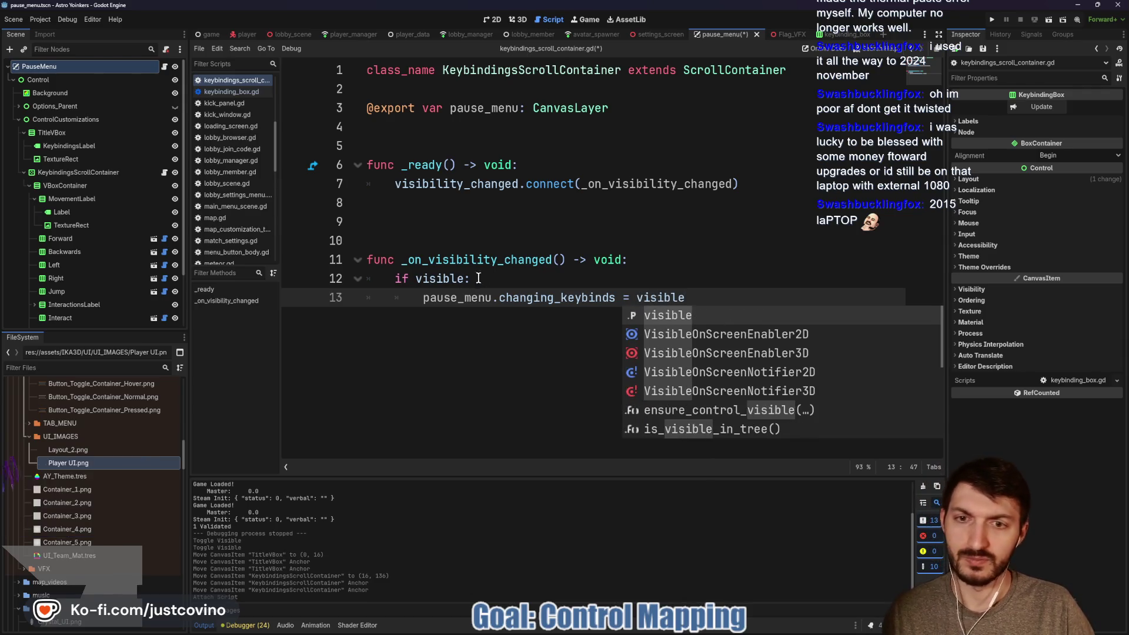
# Delete the 'if visible:' check, unindent the assignment, and save the script
pyautogui.moveTo(476, 278); pyautogui.dragTo(368, 278)
pyautogui.press('BackSpace')
pyautogui.press('BackSpace')
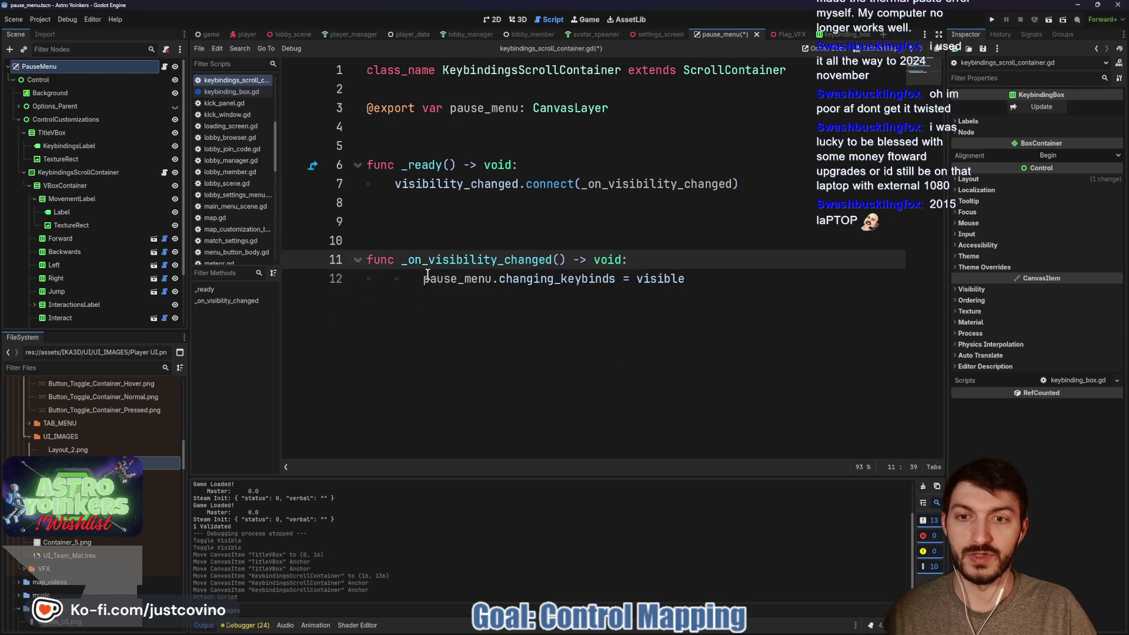
pyautogui.click(427, 275)
pyautogui.press('BackSpace')
pyautogui.hotkey('ctrl', 's')
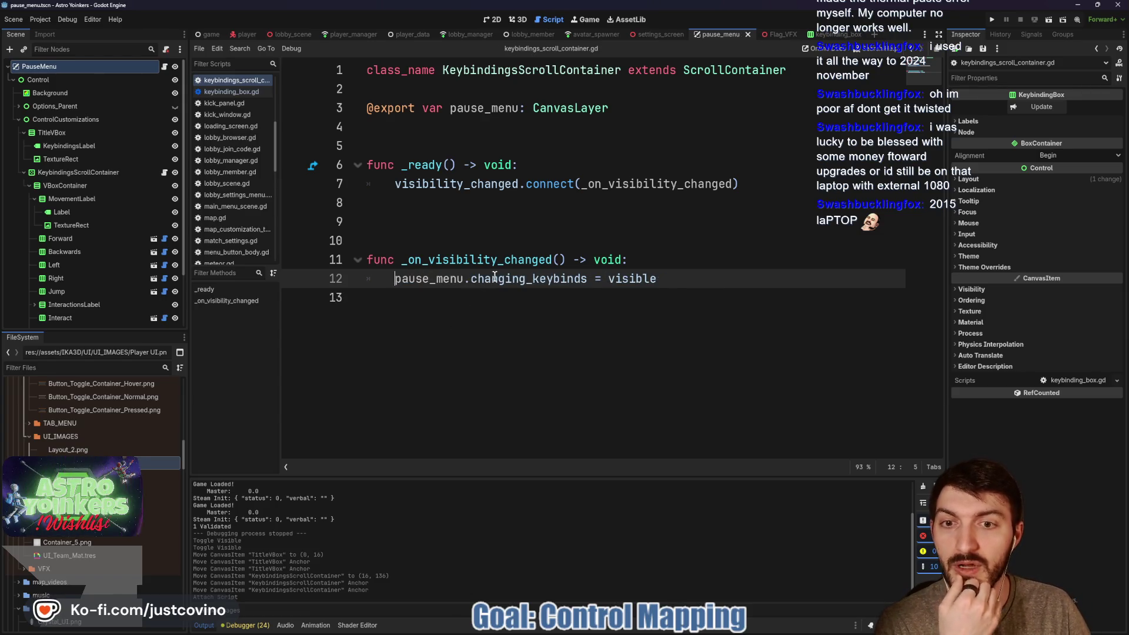
pyautogui.click(165, 65)
# Declare 'var changing_keybinds: bool = false' after is_open in pause_menu.gd and save it
pyautogui.scroll(15, 502, 244)
pyautogui.scroll(3, 502, 244)
pyautogui.scroll(-2, 474, 265)
pyautogui.scroll(-1, 418, 309)
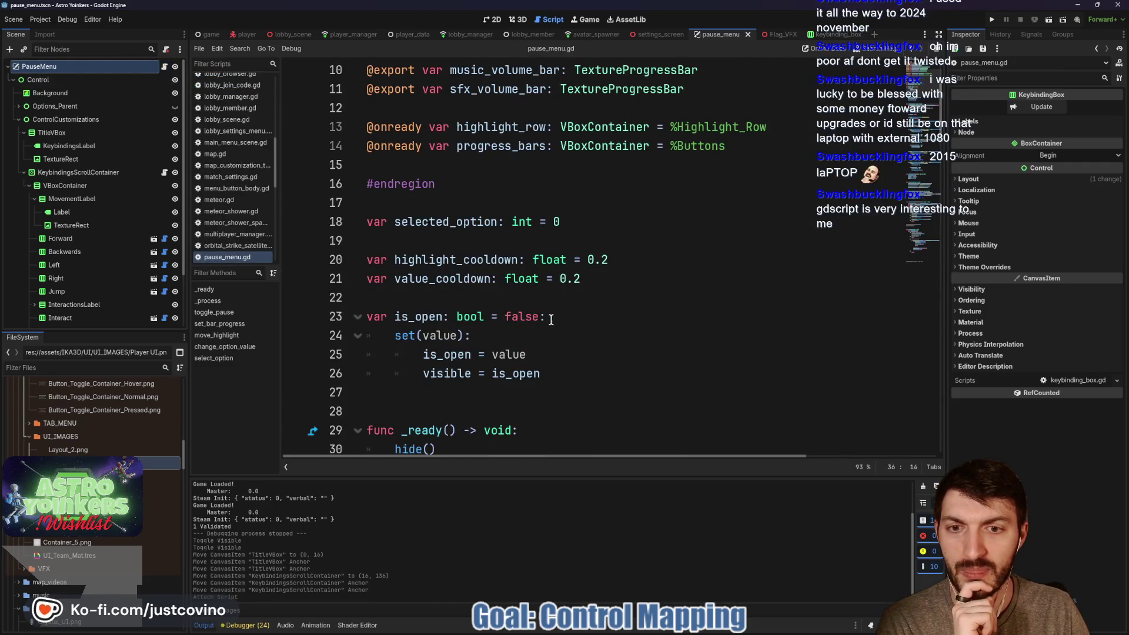
pyautogui.click(564, 297)
pyautogui.scroll(-2, 478, 293)
pyautogui.click(547, 286)
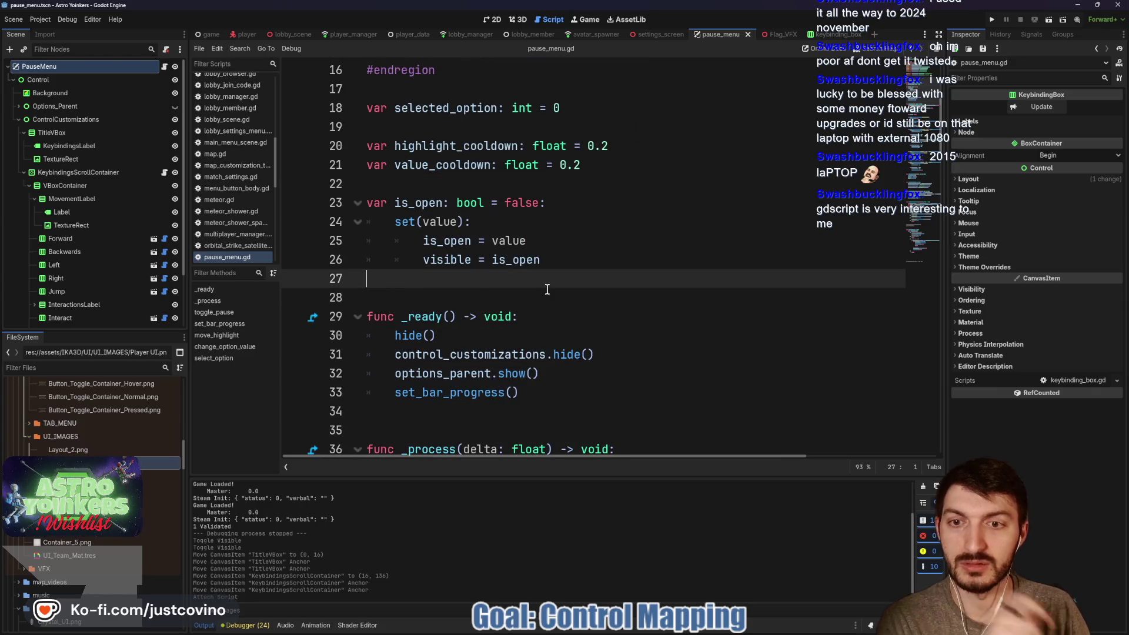
pyautogui.write('g_leyu')
pyautogui.press('BackSpace')
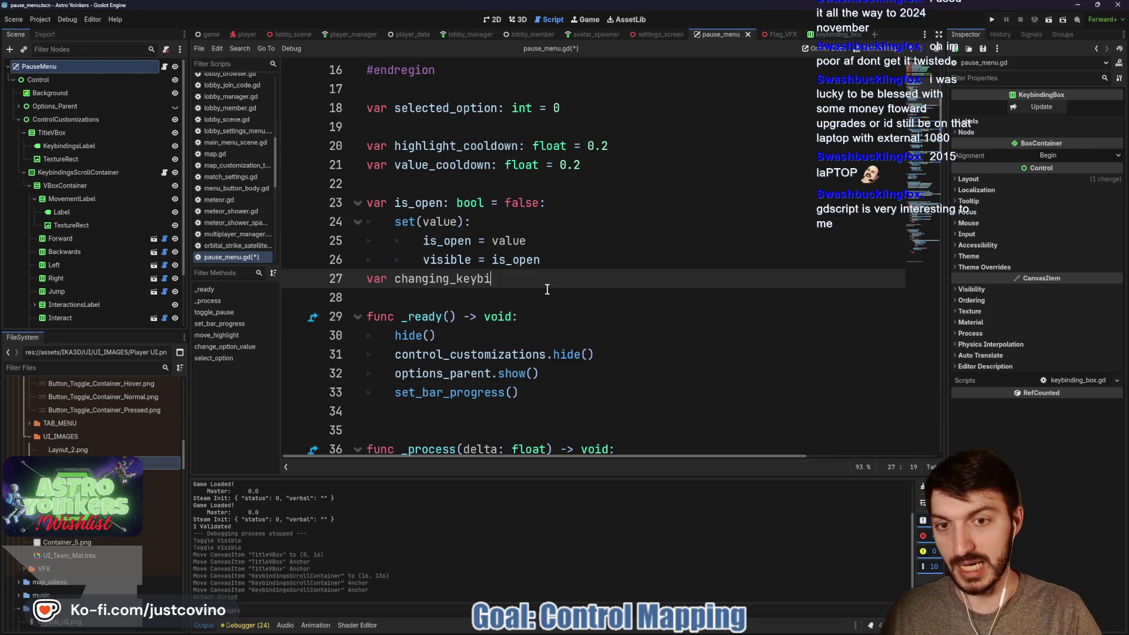
pyautogui.write('bool = false')
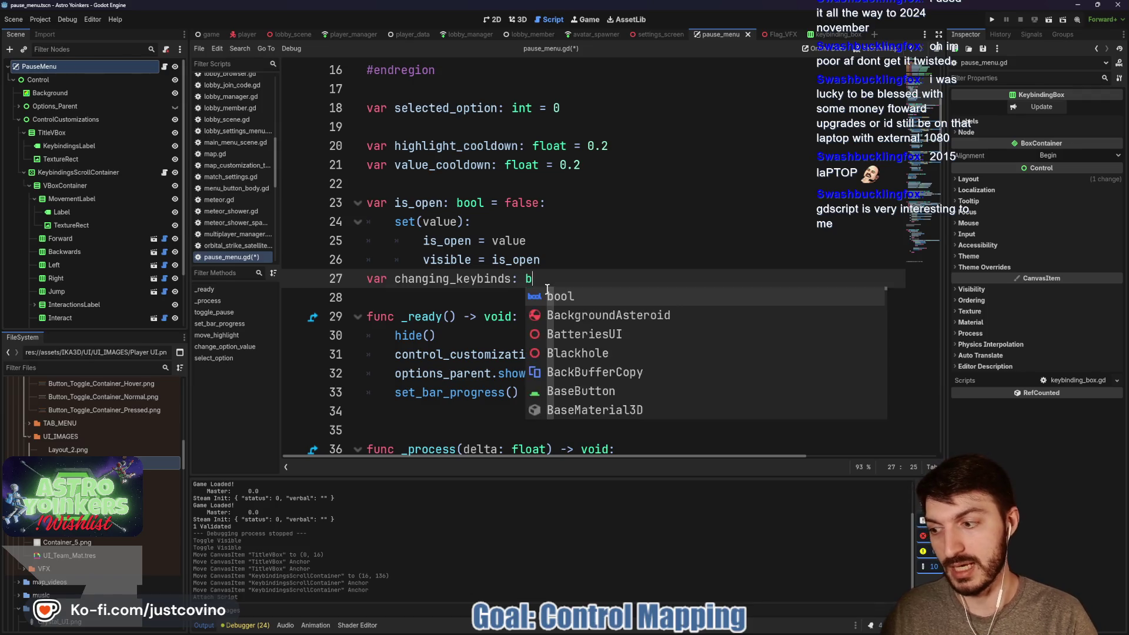
pyautogui.hotkey('ctrl', 's')
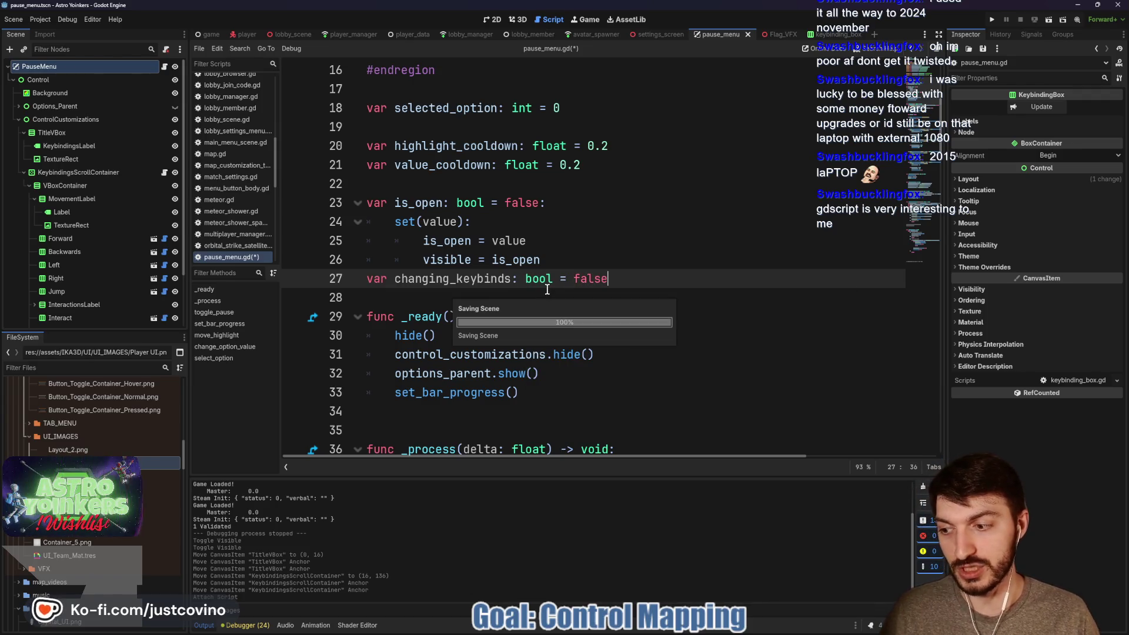
pyautogui.hotkey('ctrl', 'z')
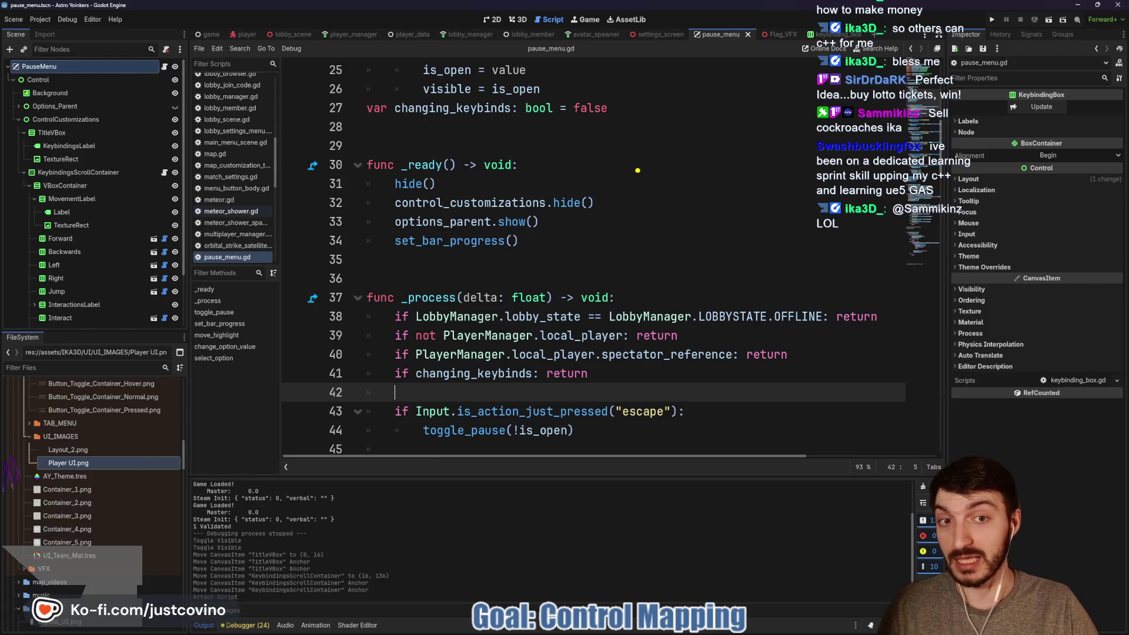
pyautogui.moveTo(608, 165)
pyautogui.mouseDown()
pyautogui.moveTo(801, 266)
pyautogui.moveTo(877, 289)
pyautogui.mouseUp()
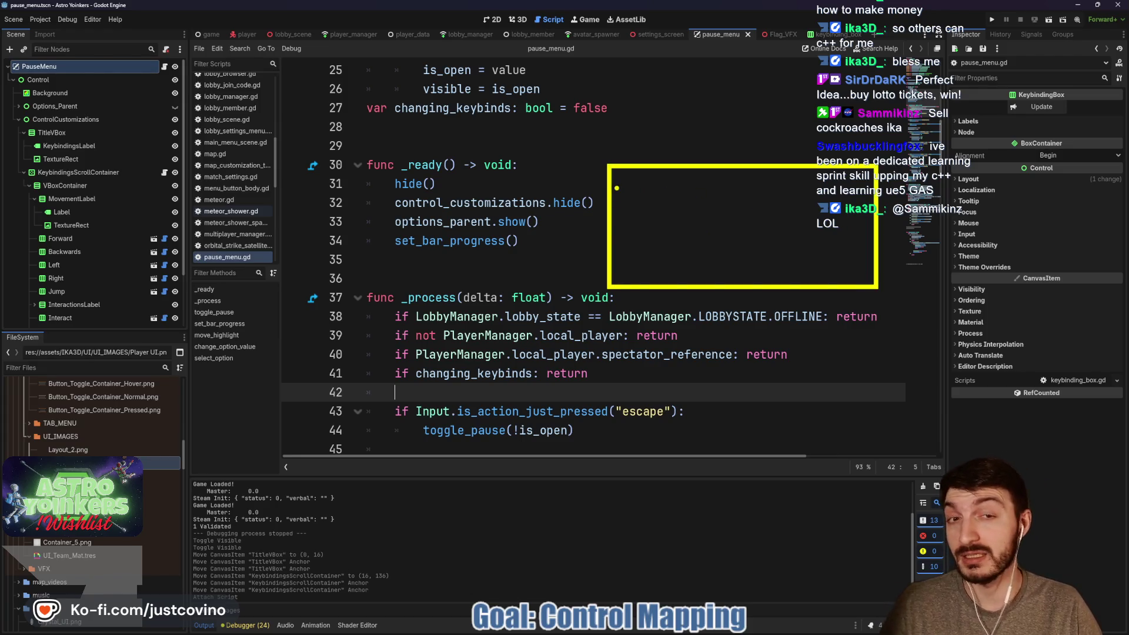
pyautogui.moveTo(613, 182)
pyautogui.mouseDown()
pyautogui.moveTo(836, 187)
pyautogui.moveTo(810, 289)
pyautogui.moveTo(774, 285)
pyautogui.mouseUp()
pyautogui.moveTo(655, 260)
pyautogui.mouseDown()
pyautogui.moveTo(667, 279)
pyautogui.moveTo(653, 260)
pyautogui.mouseUp()
pyautogui.moveTo(376, 189)
pyautogui.mouseDown()
pyautogui.moveTo(361, 250)
pyautogui.moveTo(405, 194)
pyautogui.mouseUp()
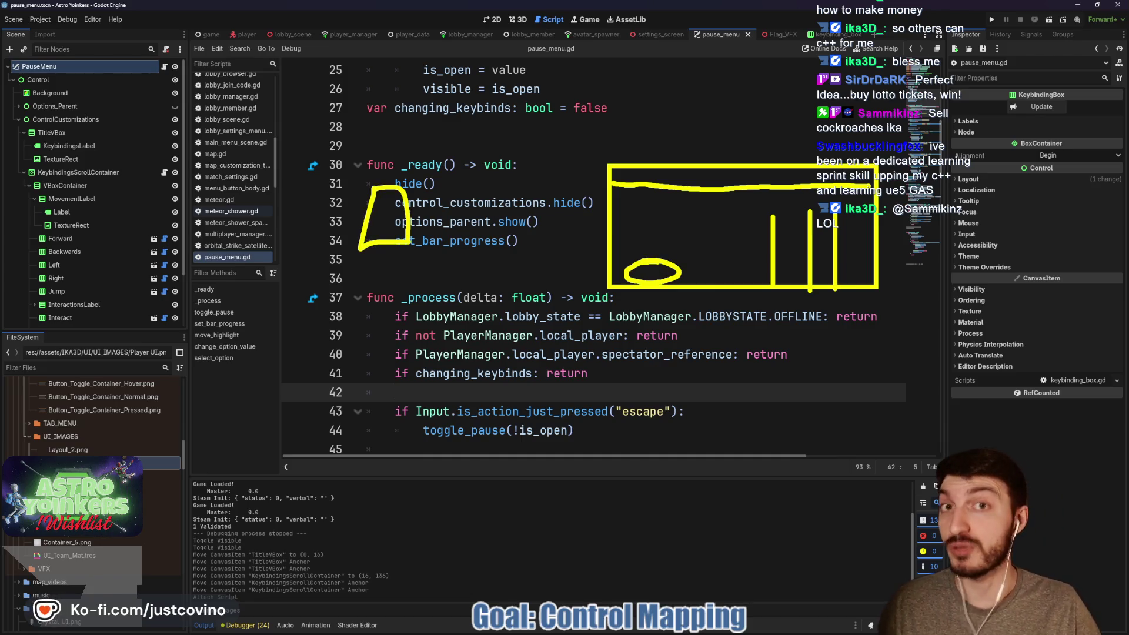
pyautogui.moveTo(355, 244)
pyautogui.mouseDown()
pyautogui.moveTo(451, 284)
pyautogui.moveTo(412, 241)
pyautogui.mouseUp()
pyautogui.moveTo(422, 153); pyautogui.dragTo(385, 203)
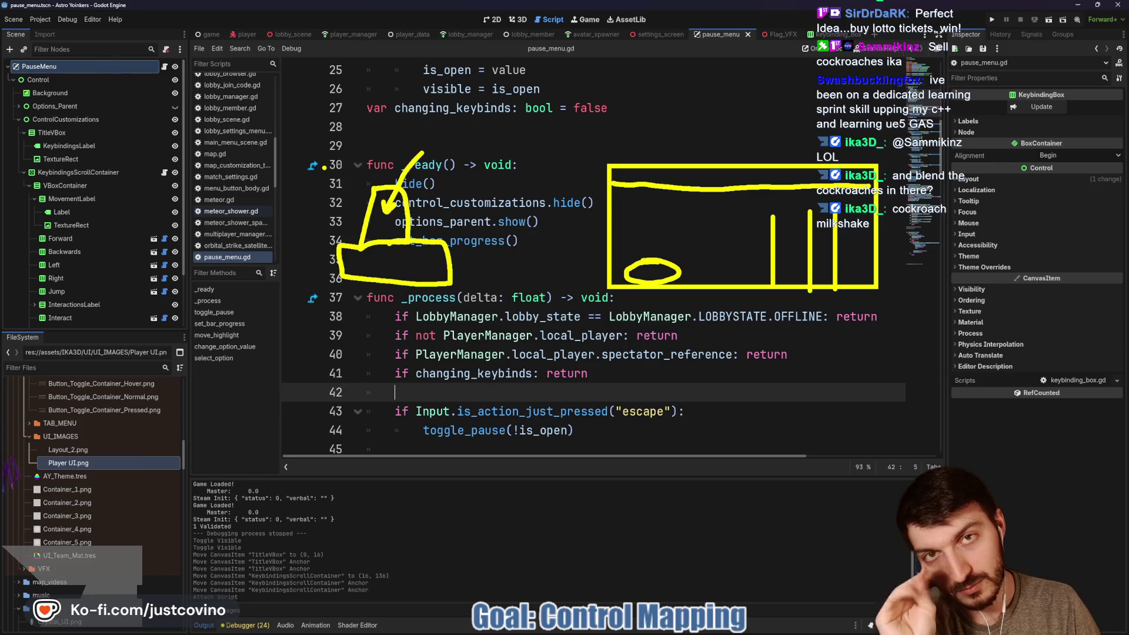
pyautogui.moveTo(496, 105)
pyautogui.mouseDown()
pyautogui.moveTo(497, 154)
pyautogui.moveTo(497, 106)
pyautogui.mouseUp()
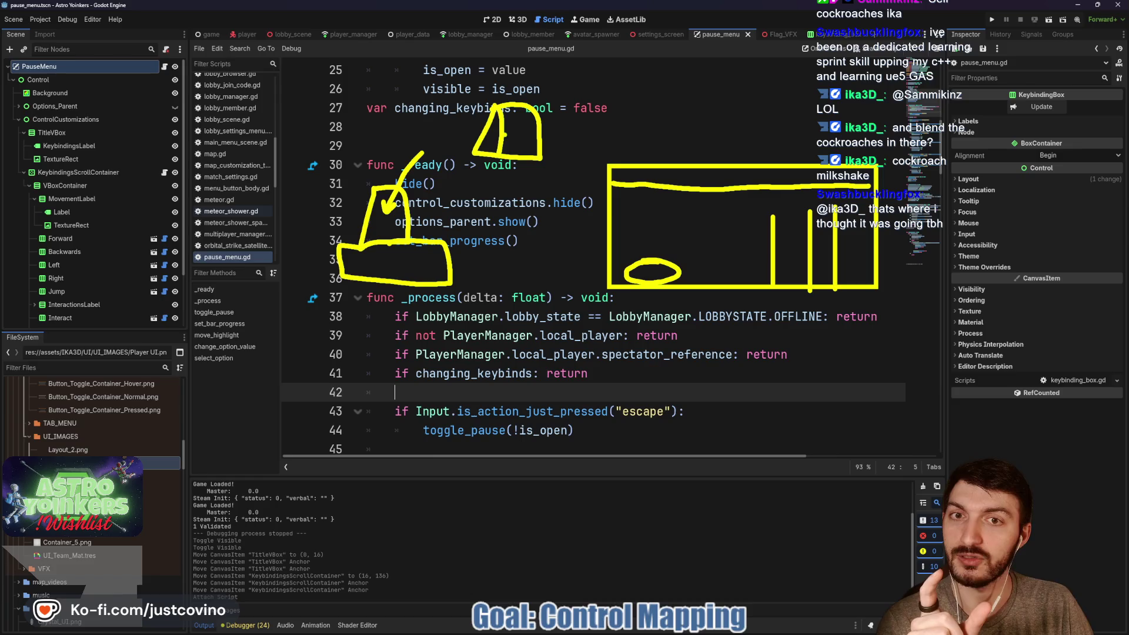
pyautogui.moveTo(523, 107)
pyautogui.mouseDown()
pyautogui.moveTo(524, 154)
pyautogui.moveTo(534, 140)
pyautogui.mouseUp()
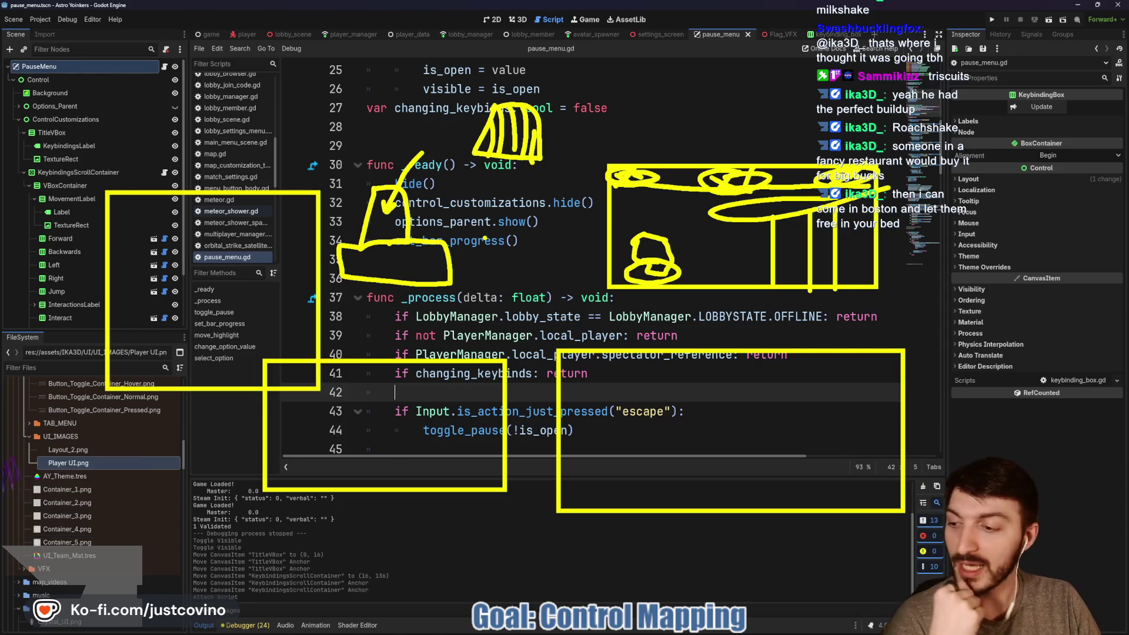
pyautogui.press('Escape')
pyautogui.click(474, 277)
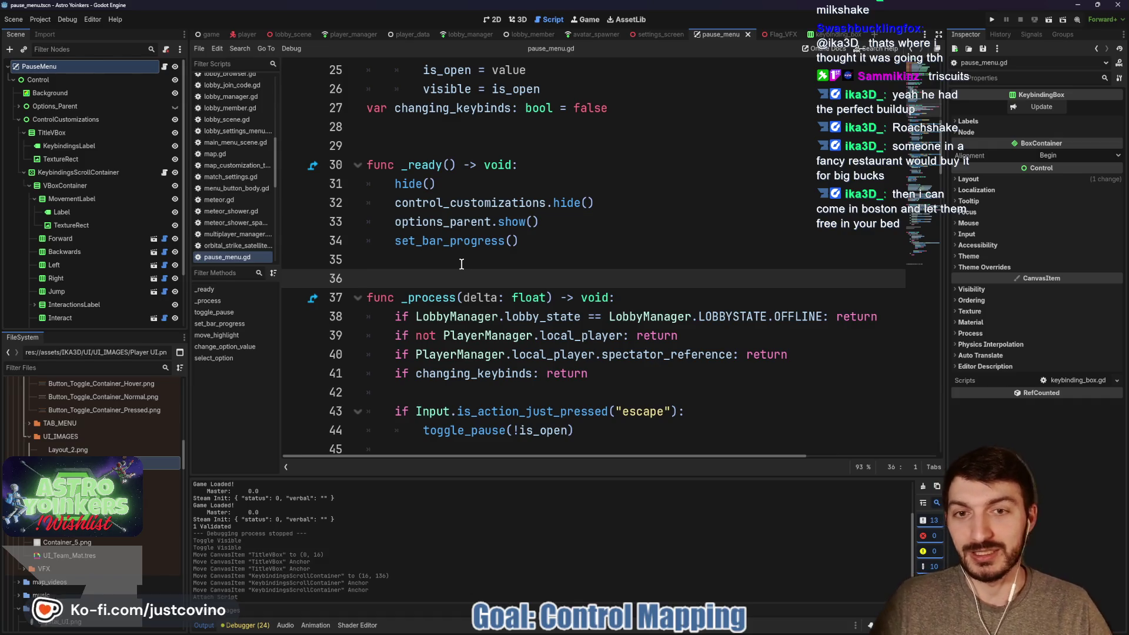
# Review _process in pause_menu.gd and select the 'if changing_keybinds: return' line
pyautogui.click(459, 263)
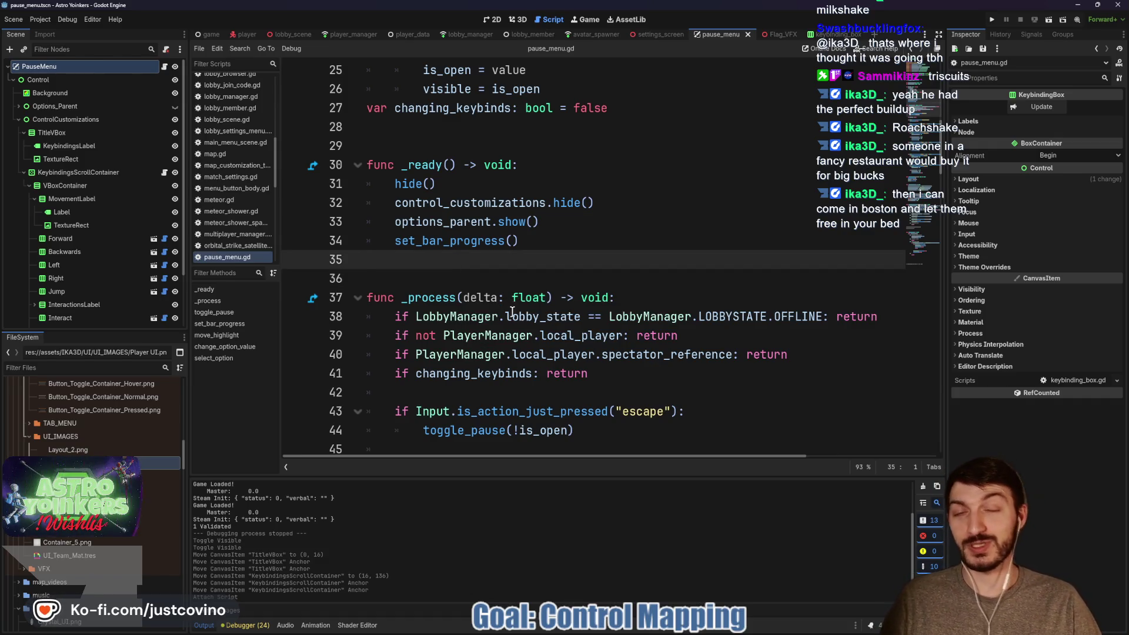
pyautogui.click(462, 389)
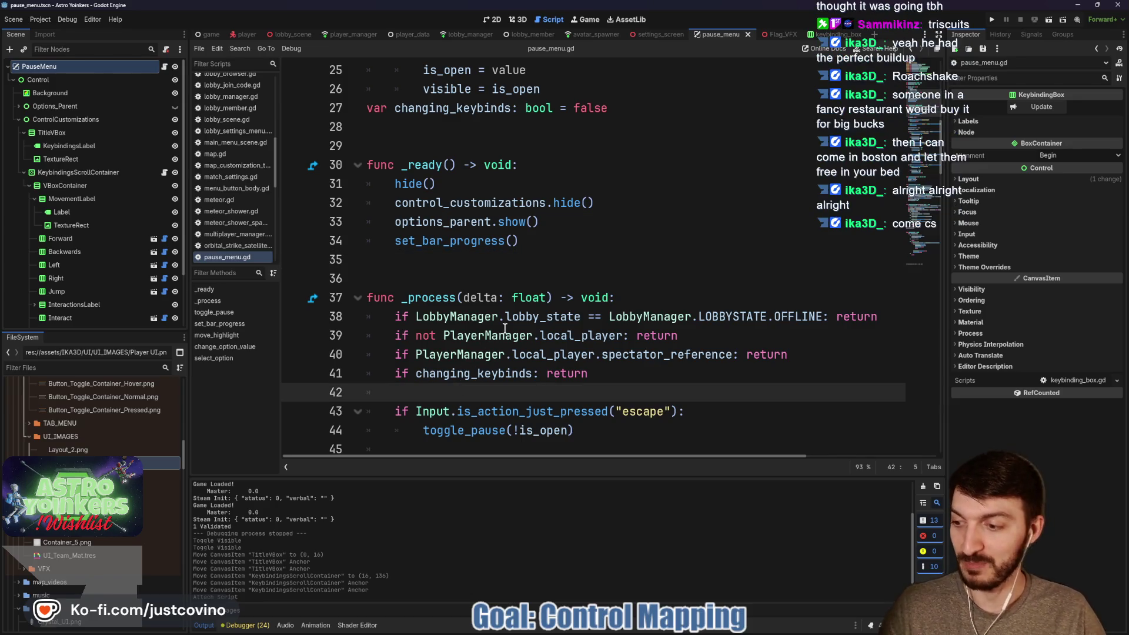
pyautogui.scroll(-1, 506, 327)
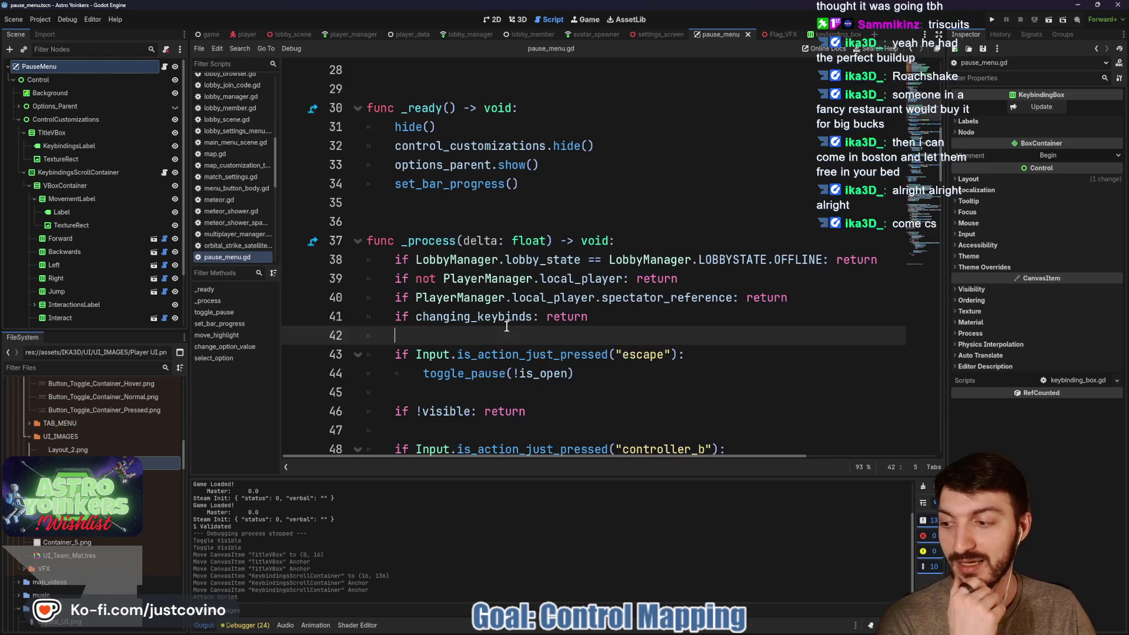
pyautogui.click(625, 323)
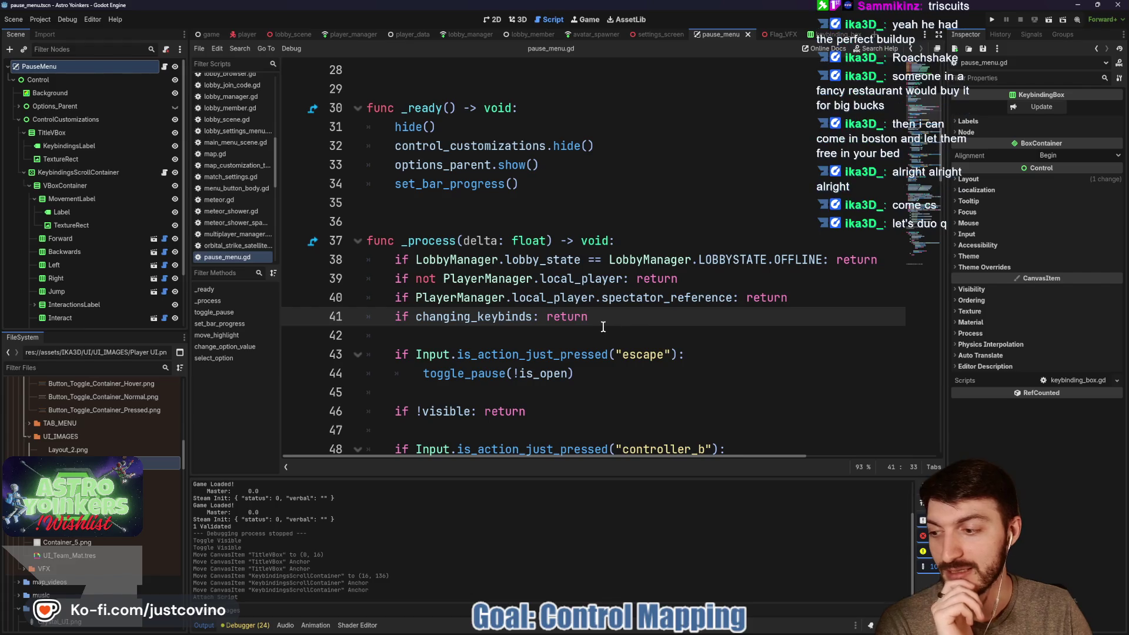
pyautogui.click(603, 327)
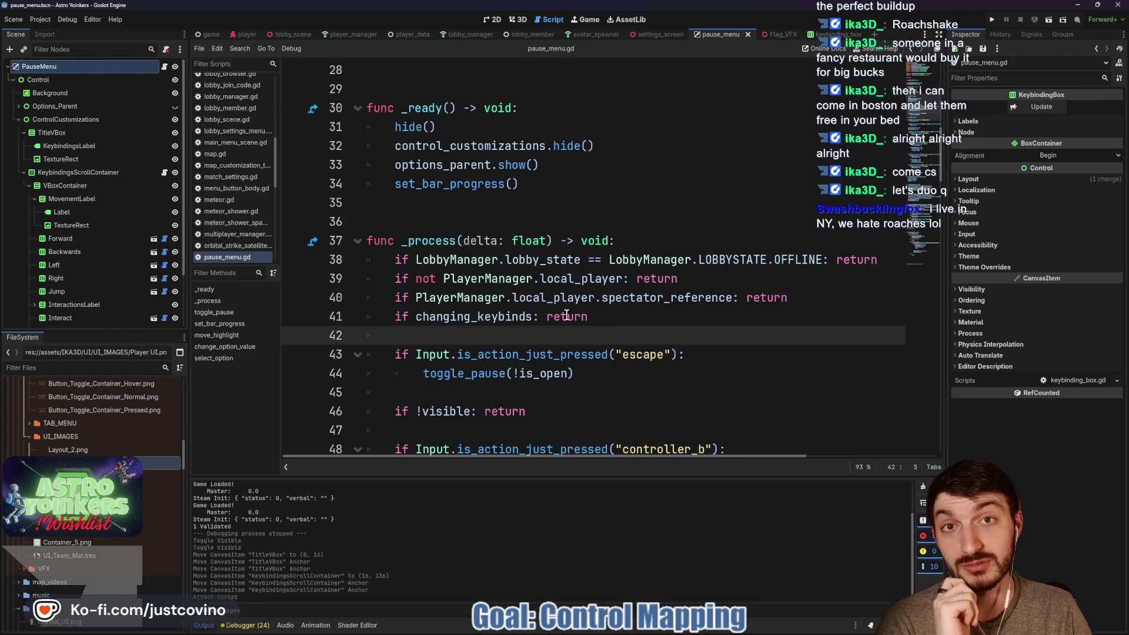
pyautogui.click(411, 222)
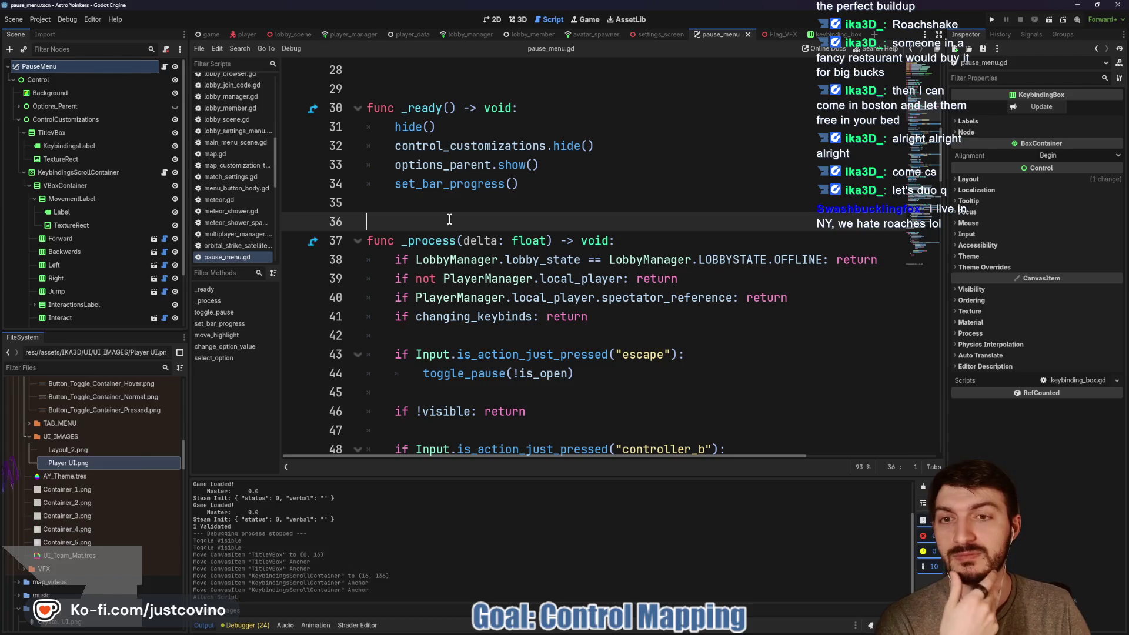
pyautogui.click(417, 207)
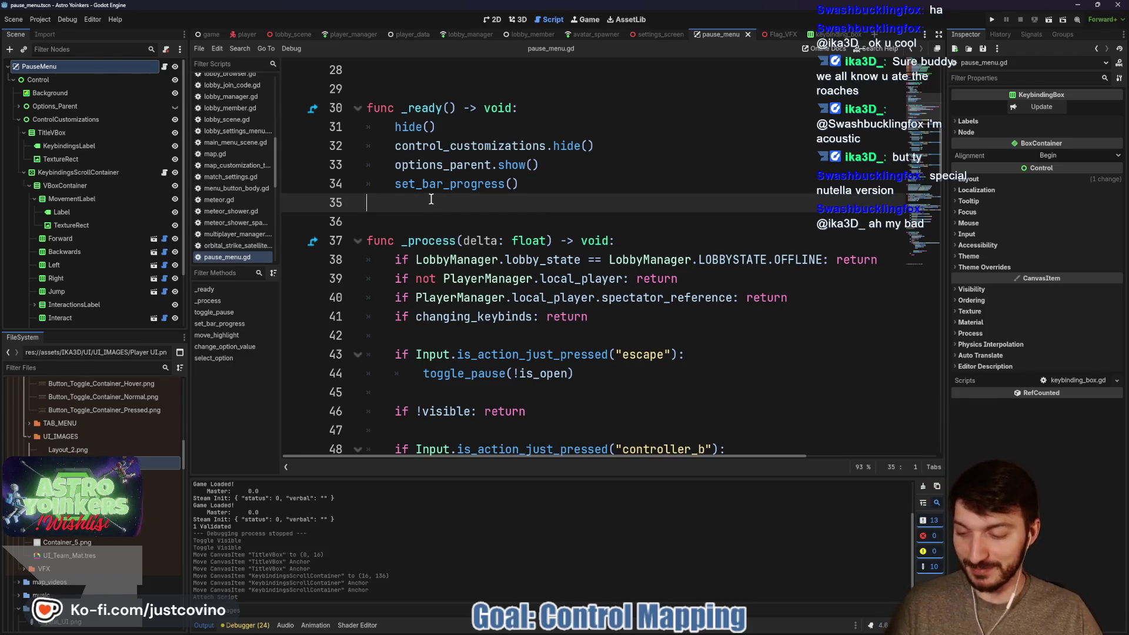
pyautogui.scroll(-1, 435, 195)
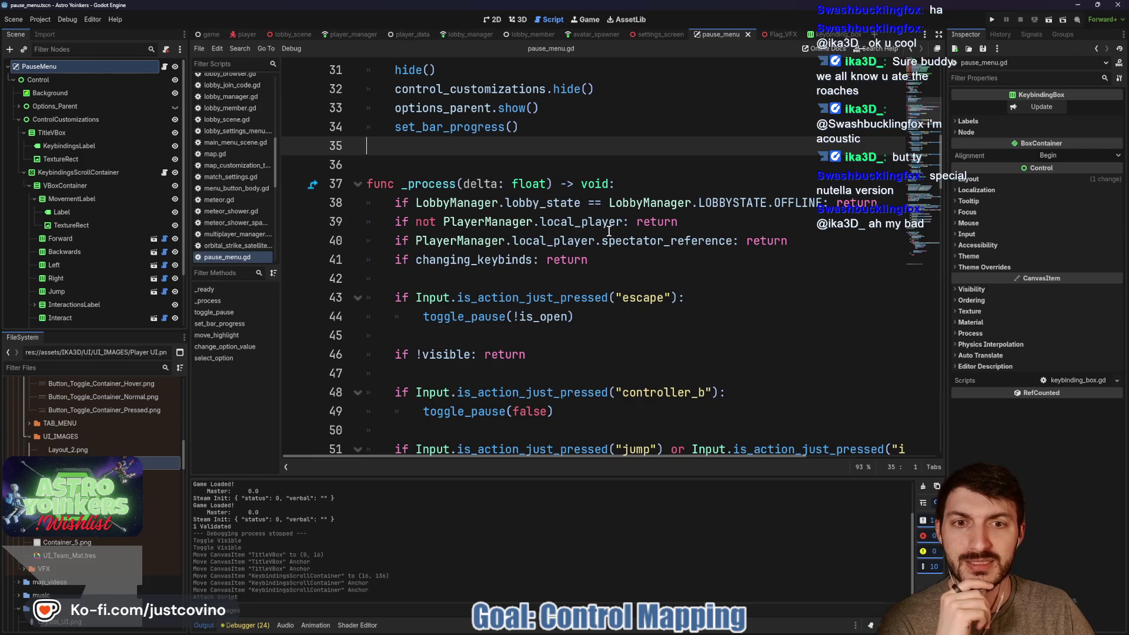
pyautogui.scroll(-1, 606, 230)
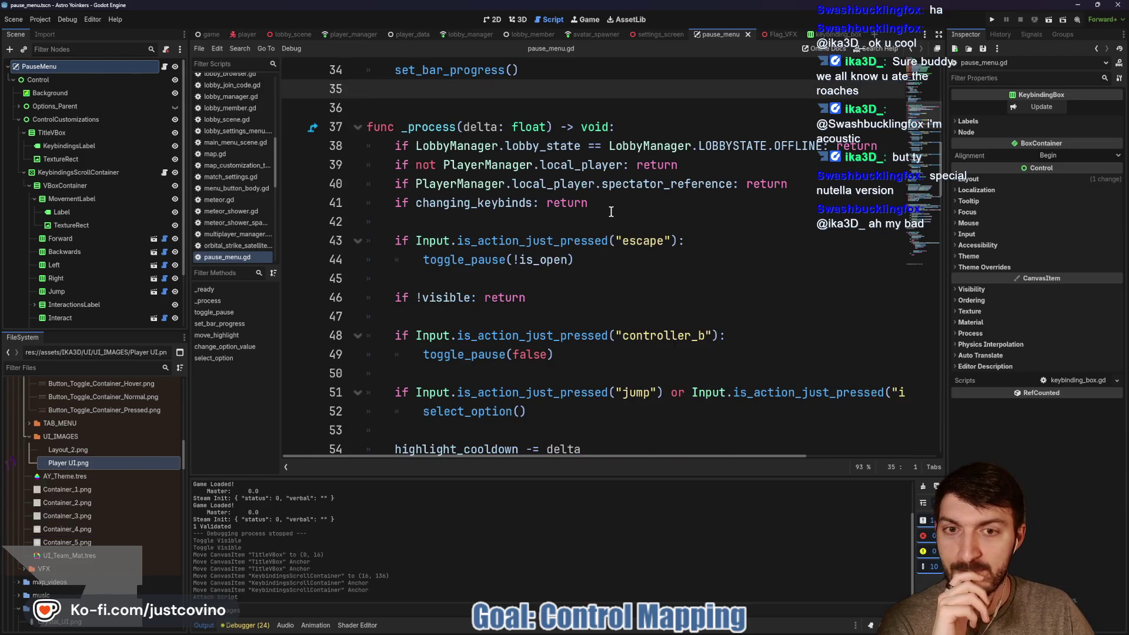
pyautogui.scroll(-1, 615, 216)
pyautogui.scroll(2, 621, 213)
pyautogui.tripleClick(605, 260)
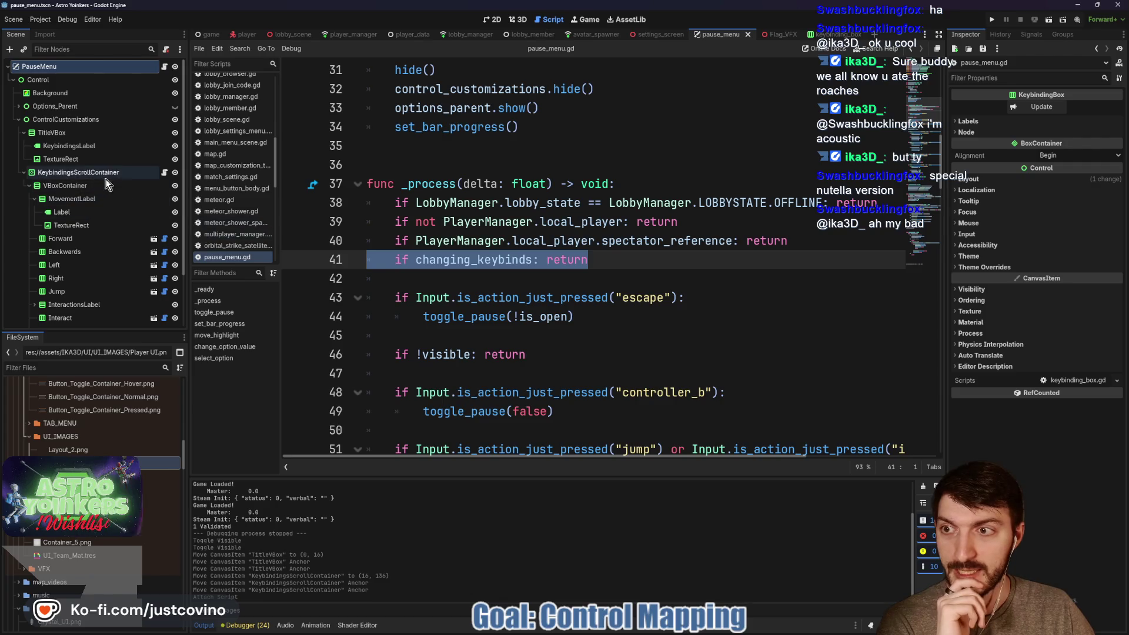
# In keybindings_scroll_container.gd, add a func _process stub using autocomplete
pyautogui.click(163, 172)
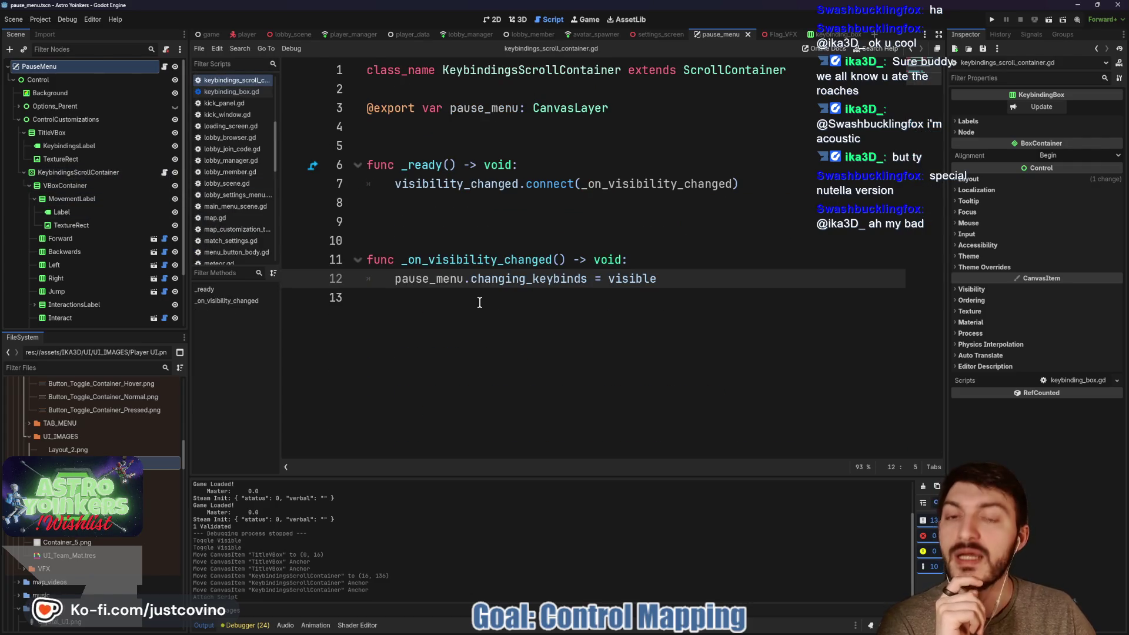
pyautogui.click(442, 218)
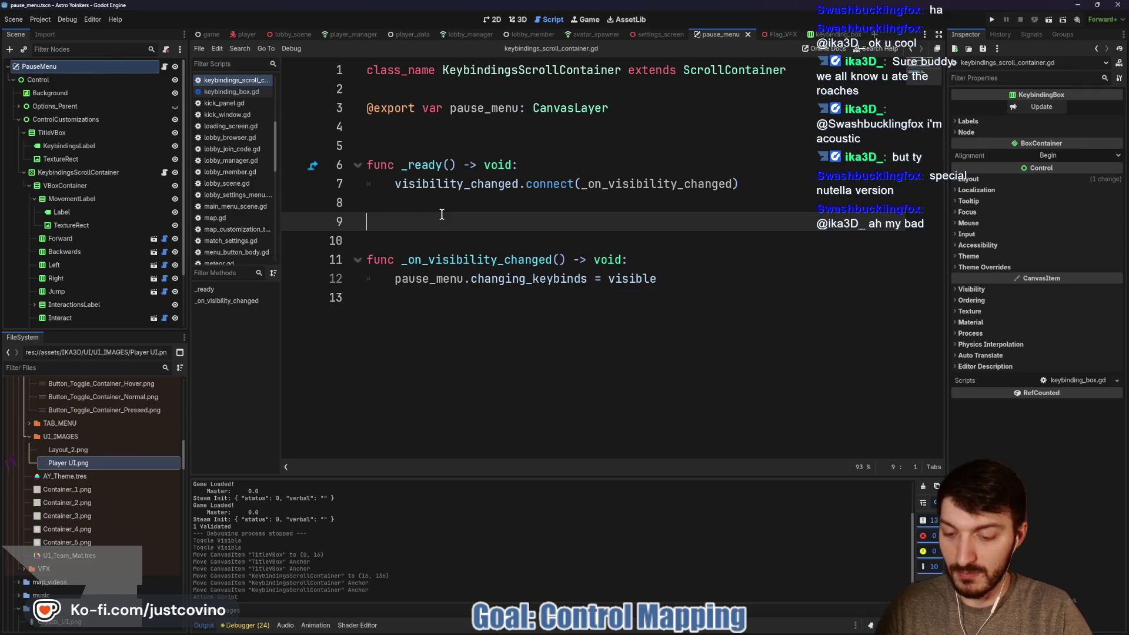
pyautogui.write('func _proce')
pyautogui.press('Return')
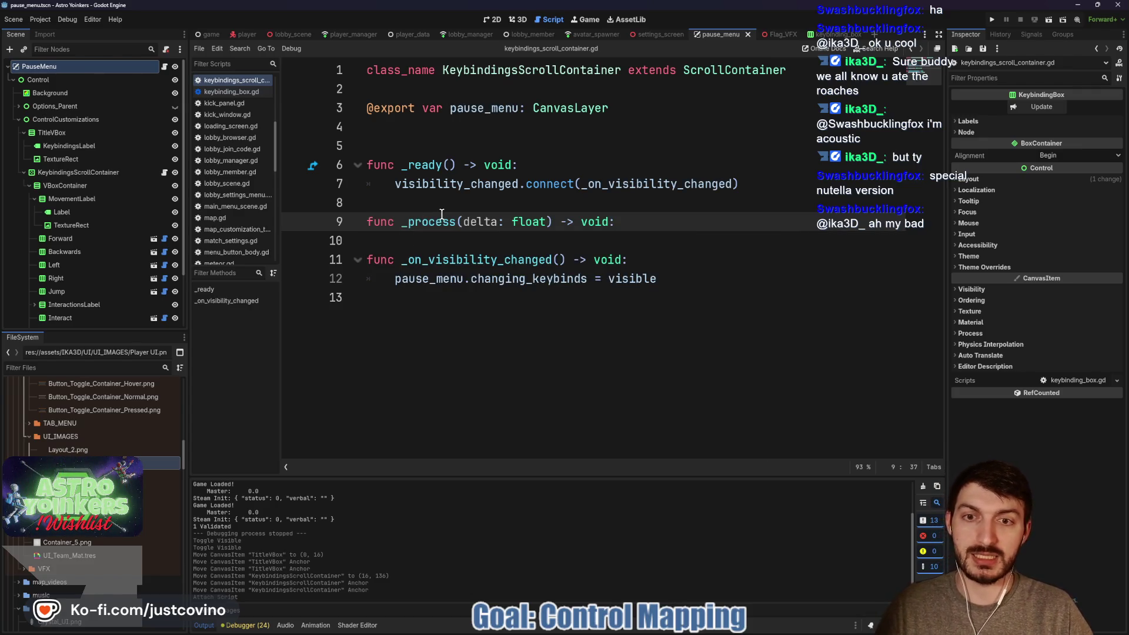
pyautogui.press('Return')
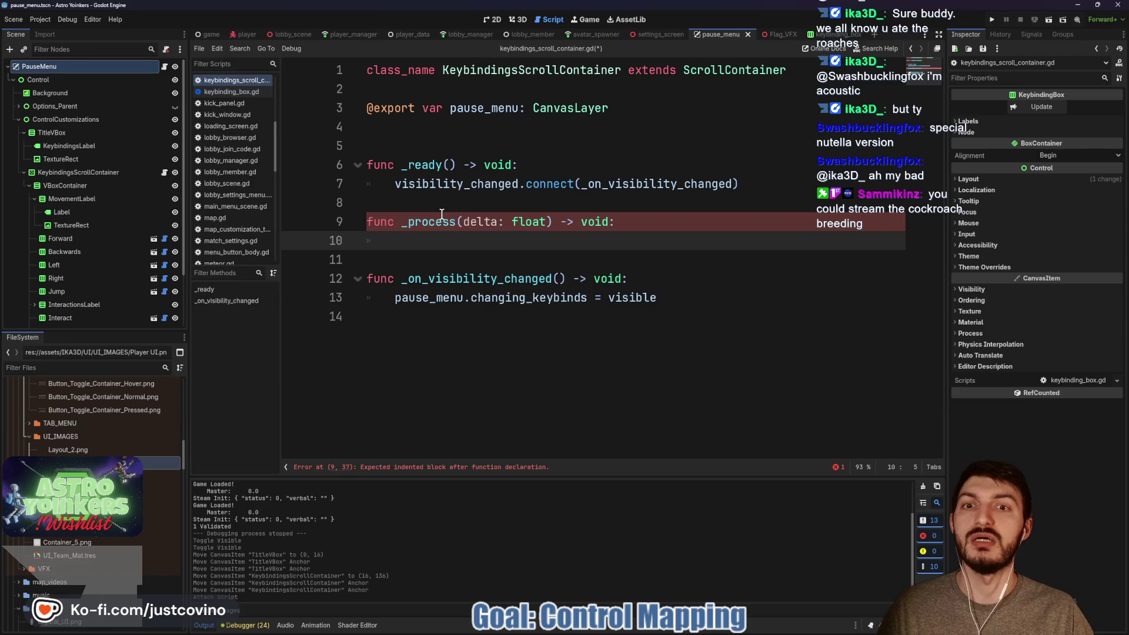
# Give _process an 'if visible:' block with pass, space the functions, and save
pyautogui.write('if visible')
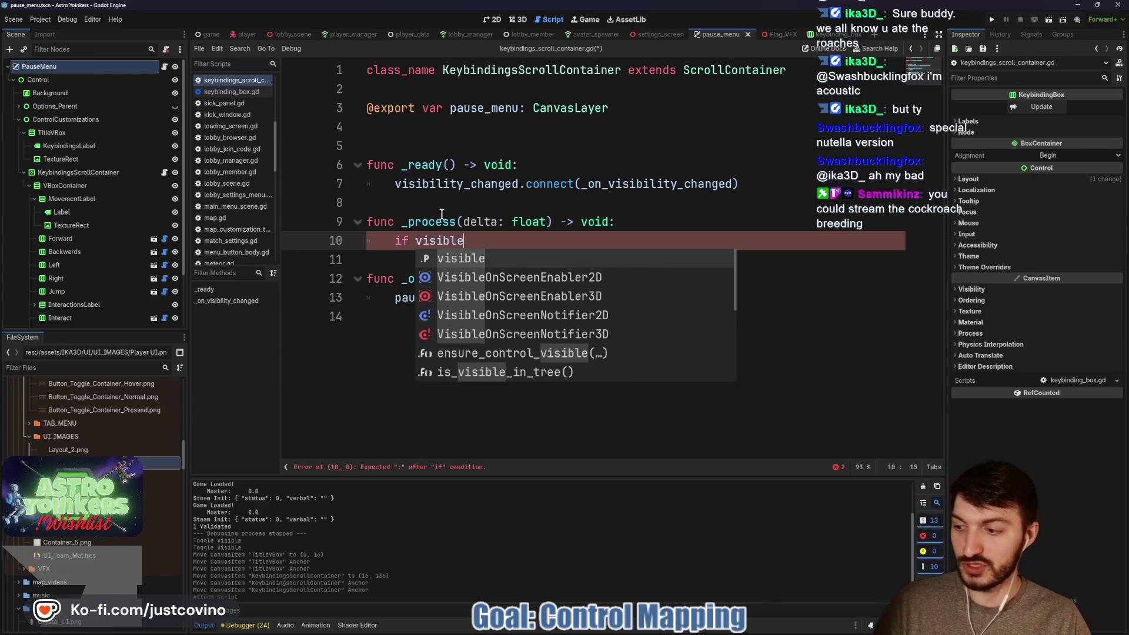
pyautogui.write(':')
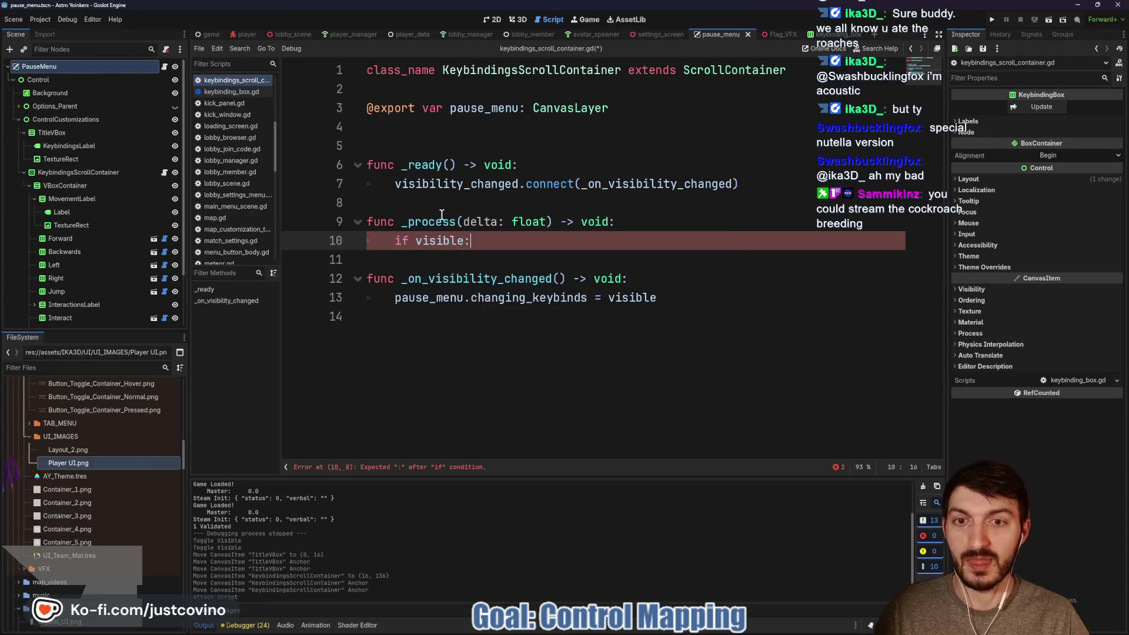
pyautogui.press('Return')
pyautogui.click(396, 296)
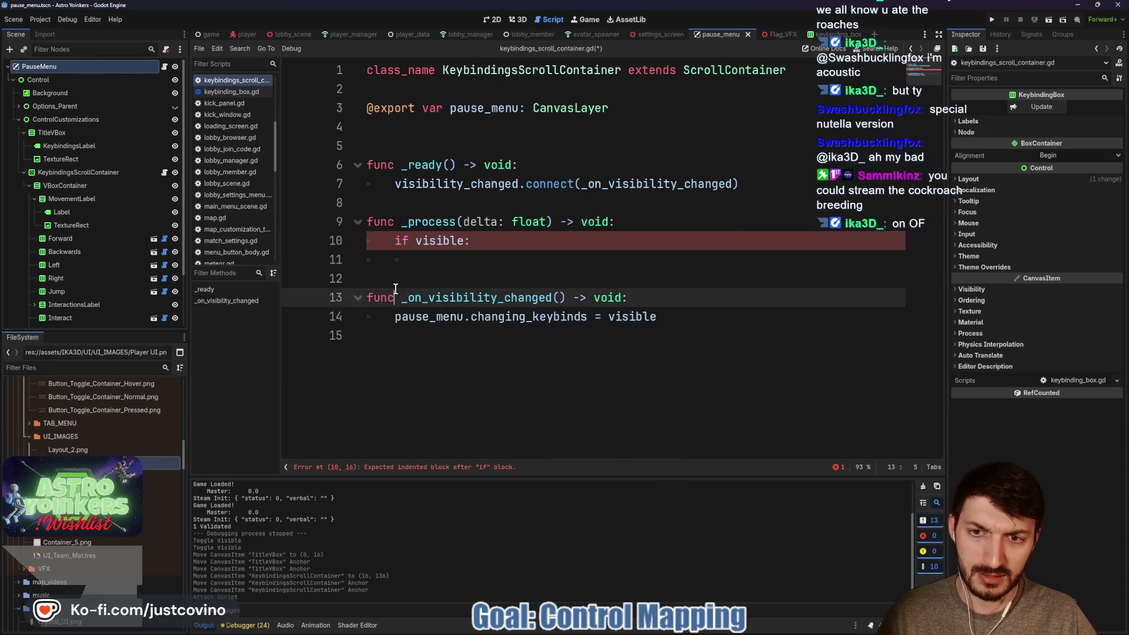
pyautogui.click(446, 257)
pyautogui.write('pass')
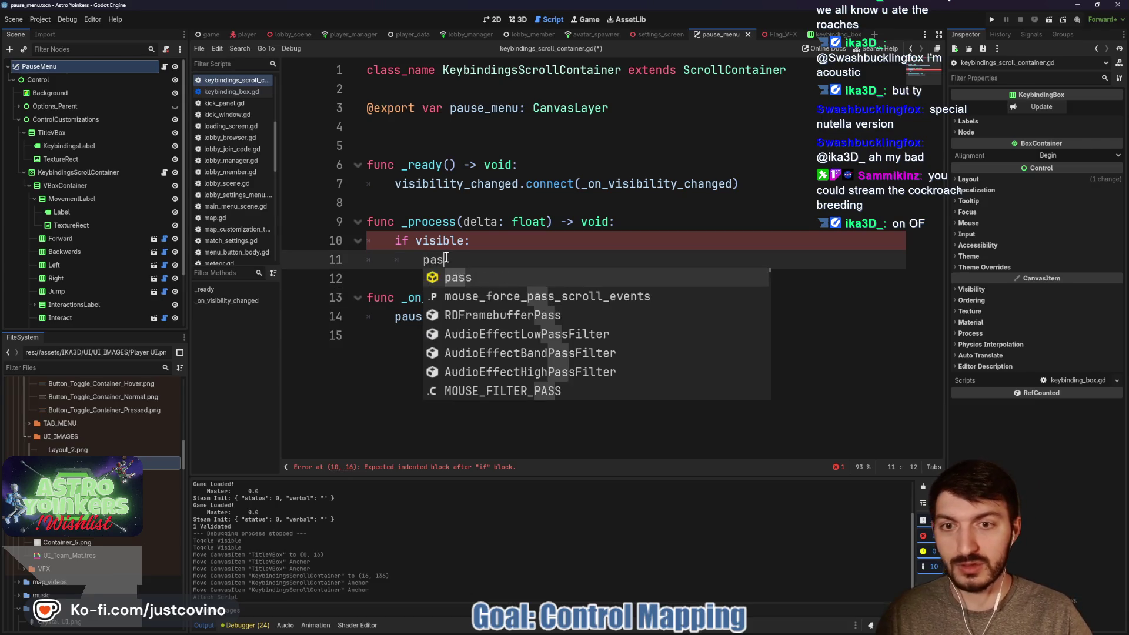
pyautogui.press('Return')
pyautogui.press('Return')
pyautogui.press('Return')
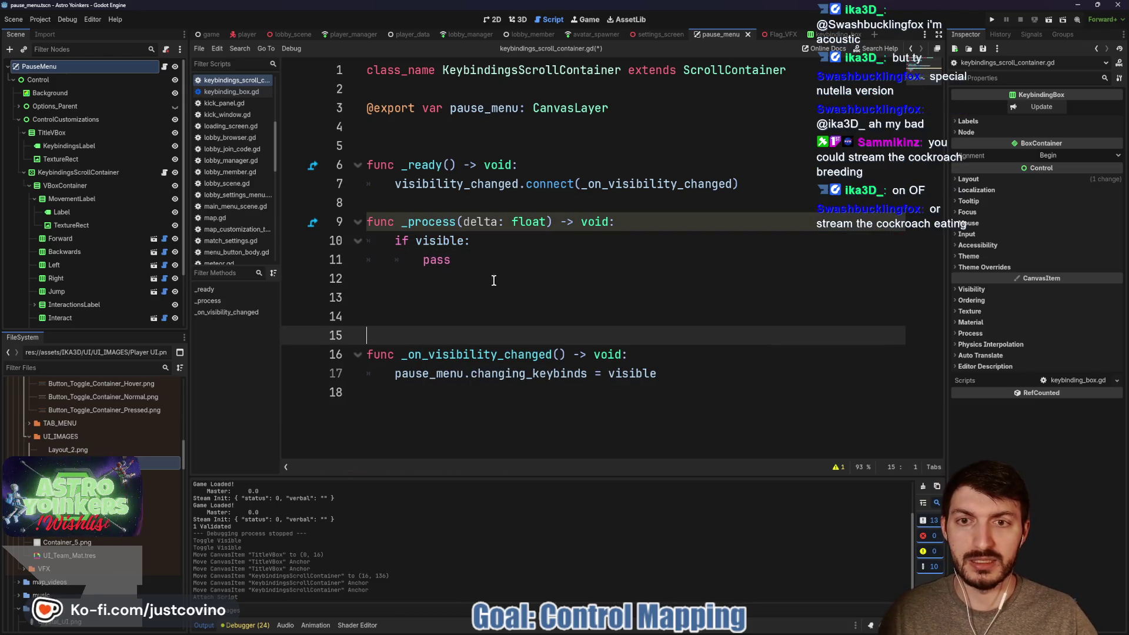
pyautogui.click(454, 204)
pyautogui.press('Return')
pyautogui.hotkey('ctrl', 's')
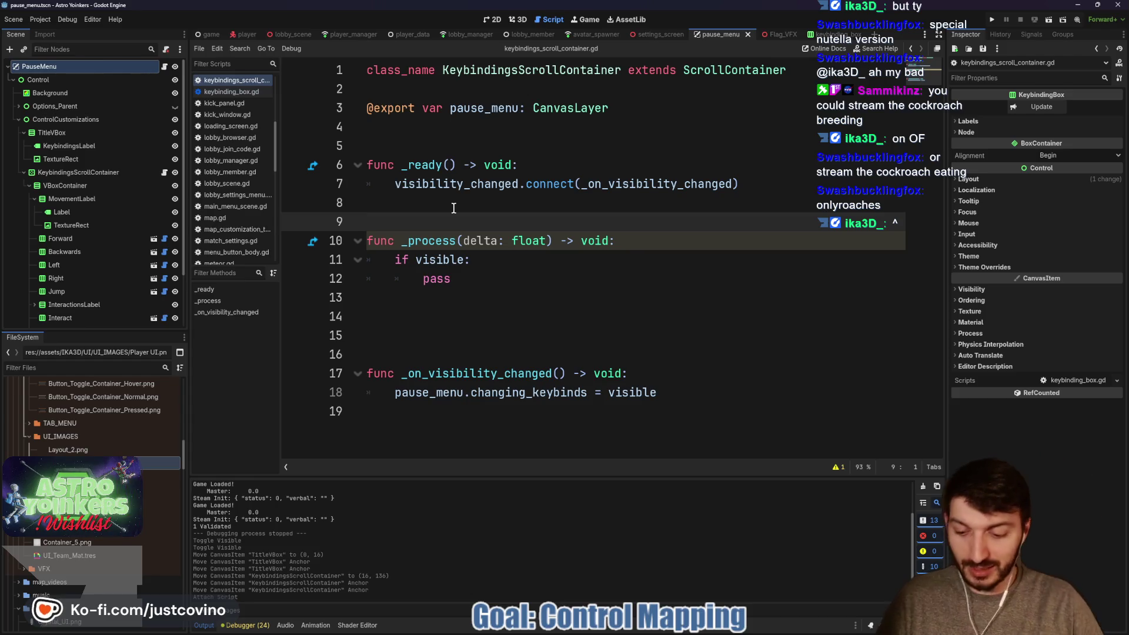
pyautogui.moveTo(551, 290)
pyautogui.mouseDown()
pyautogui.moveTo(429, 320)
pyautogui.moveTo(547, 287)
pyautogui.mouseUp()
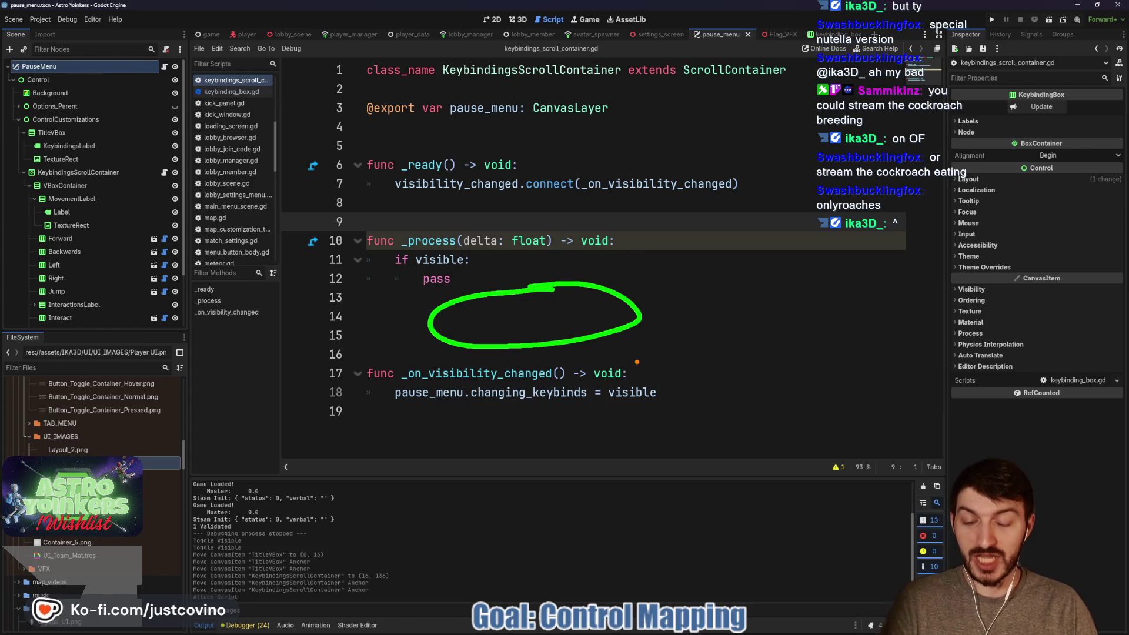
pyautogui.moveTo(625, 324)
pyautogui.mouseDown()
pyautogui.moveTo(594, 287)
pyautogui.moveTo(588, 303)
pyautogui.moveTo(559, 290)
pyautogui.moveTo(557, 327)
pyautogui.moveTo(532, 350)
pyautogui.moveTo(503, 336)
pyautogui.moveTo(465, 350)
pyautogui.moveTo(453, 326)
pyautogui.mouseUp()
pyautogui.moveTo(529, 311)
pyautogui.mouseDown()
pyautogui.moveTo(518, 318)
pyautogui.moveTo(507, 291)
pyautogui.moveTo(497, 318)
pyautogui.moveTo(488, 282)
pyautogui.moveTo(626, 273)
pyautogui.mouseUp()
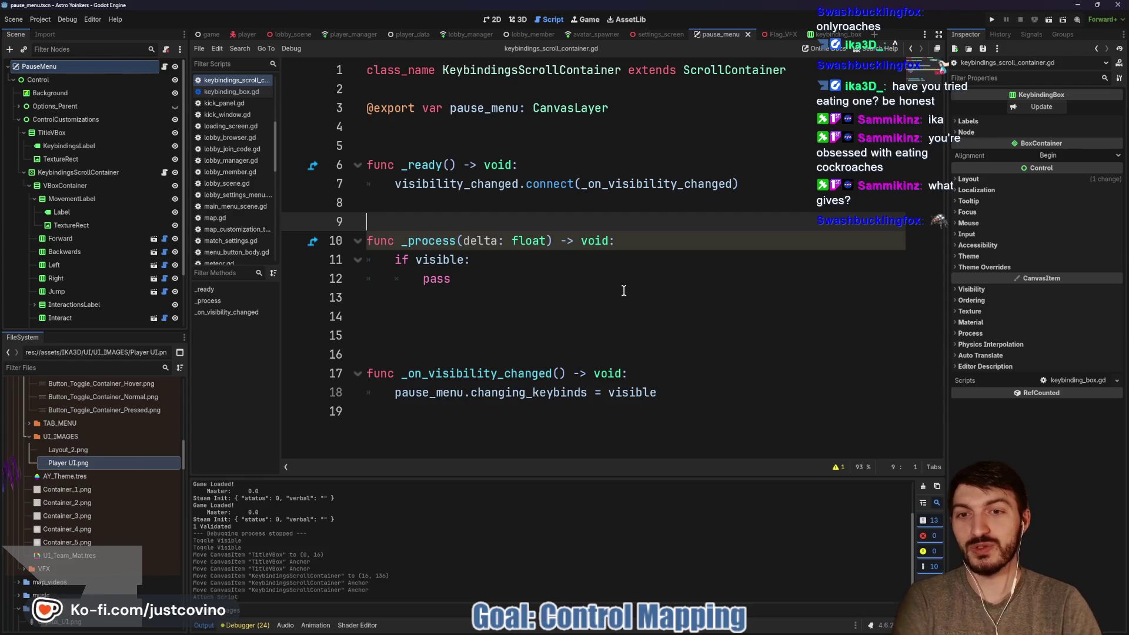
pyautogui.click(553, 261)
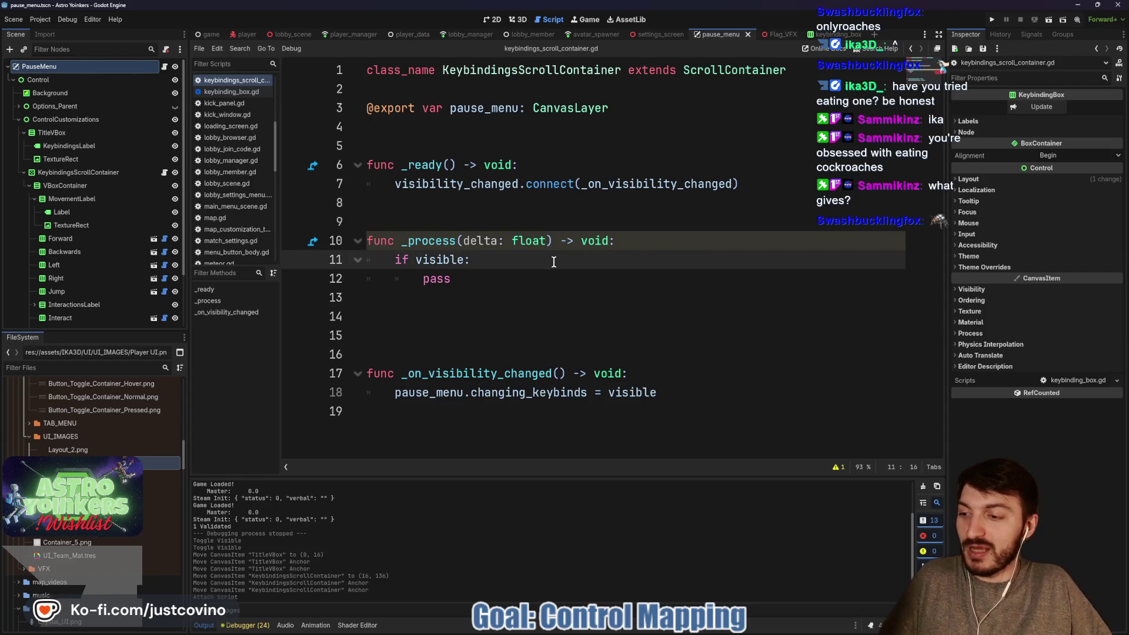
# Rename the _process parameter from delta to _delta and save the script
pyautogui.click(464, 241)
pyautogui.write('_')
pyautogui.click(623, 315)
pyautogui.hotkey('ctrl', 's')
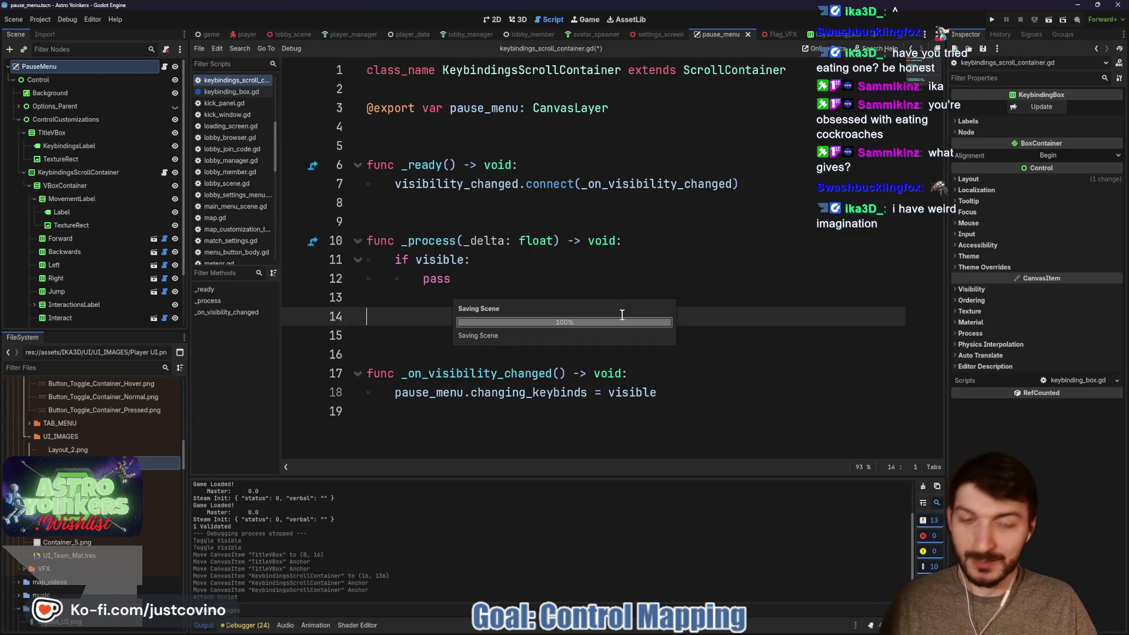
pyautogui.click(523, 277)
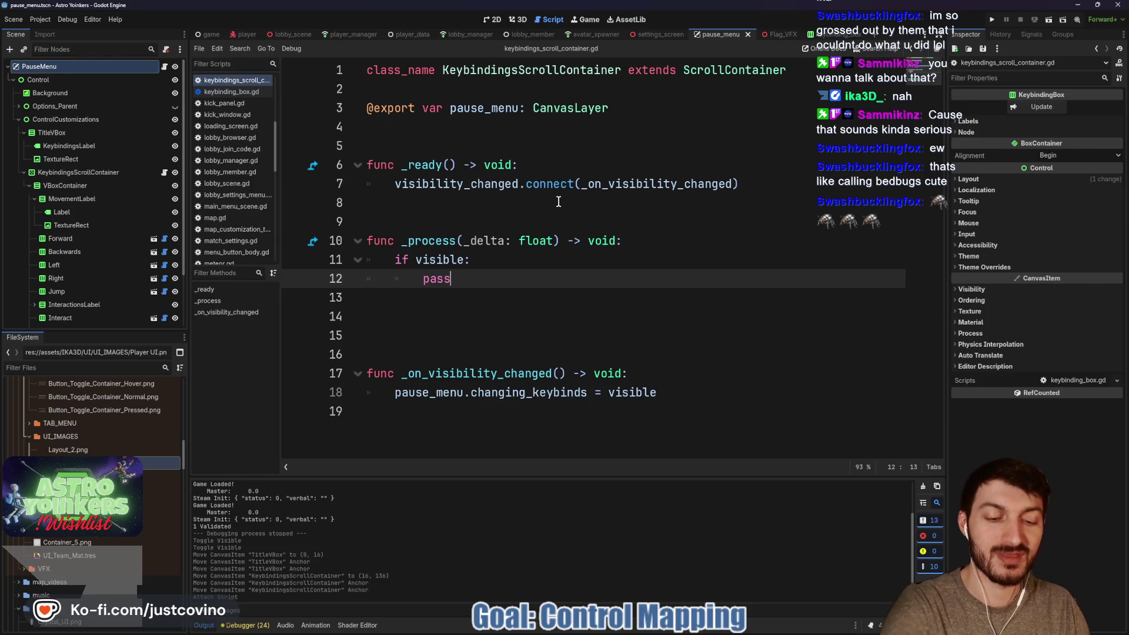
pyautogui.click(559, 203)
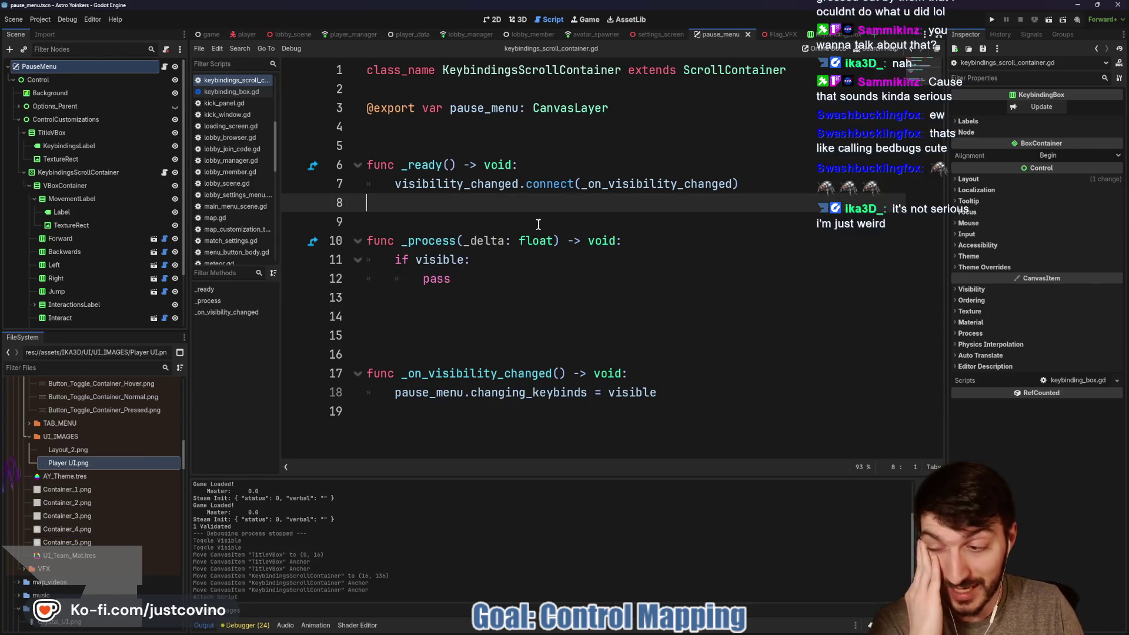
pyautogui.click(536, 283)
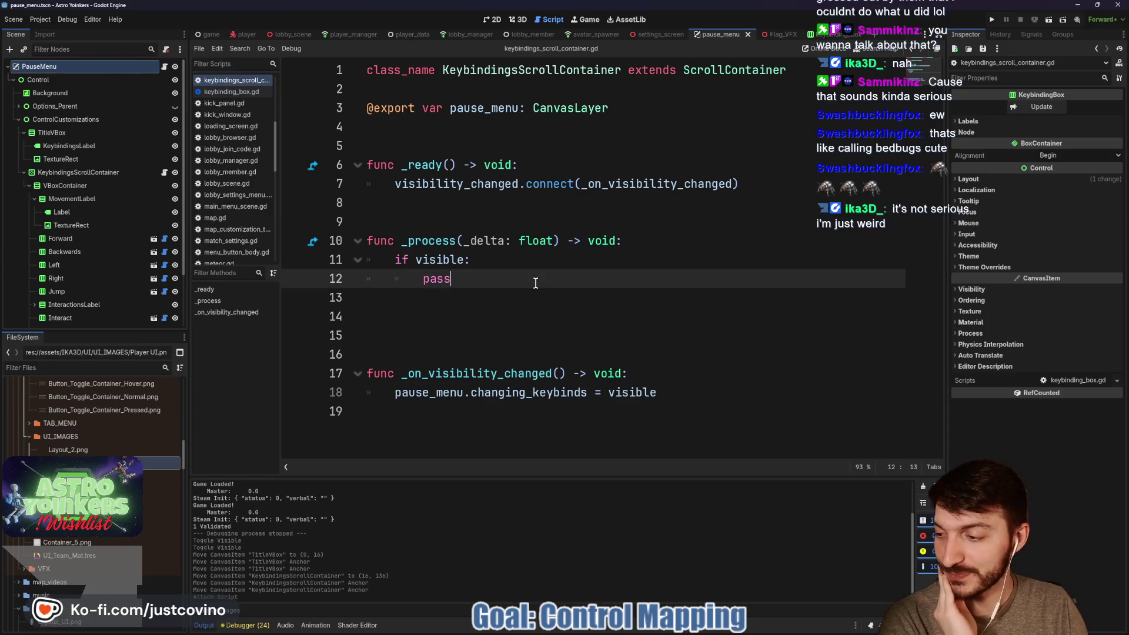
pyautogui.hotkey('ctrl', 's')
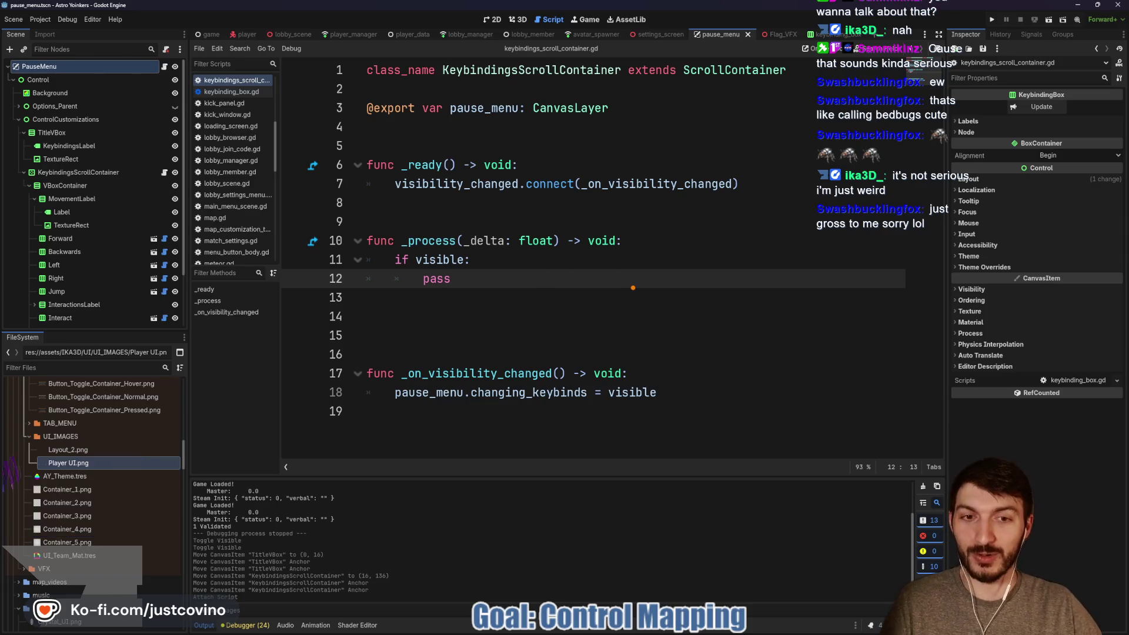
pyautogui.moveTo(651, 310)
pyautogui.mouseDown()
pyautogui.moveTo(723, 277)
pyautogui.moveTo(664, 214)
pyautogui.mouseUp()
pyautogui.moveTo(671, 146)
pyautogui.mouseDown()
pyautogui.moveTo(646, 186)
pyautogui.moveTo(694, 176)
pyautogui.moveTo(663, 152)
pyautogui.moveTo(705, 211)
pyautogui.mouseUp()
pyautogui.hotkey('ctrl', 'z')
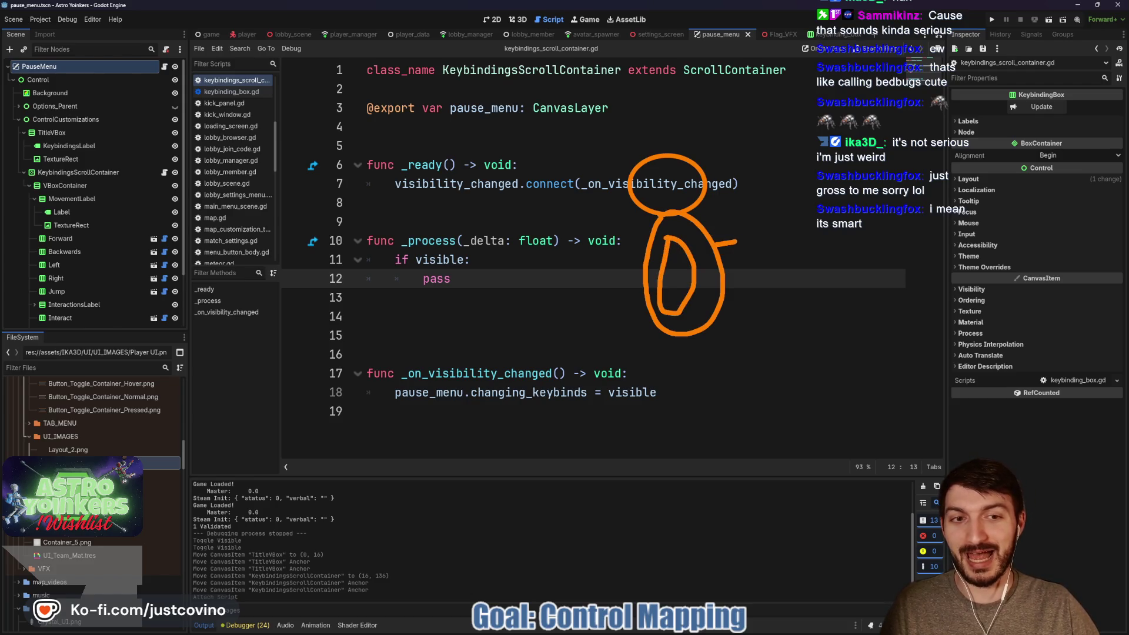
pyautogui.moveTo(721, 260); pyautogui.dragTo(742, 257)
pyautogui.moveTo(655, 172)
pyautogui.mouseDown()
pyautogui.moveTo(653, 194)
pyautogui.moveTo(677, 186)
pyautogui.mouseUp()
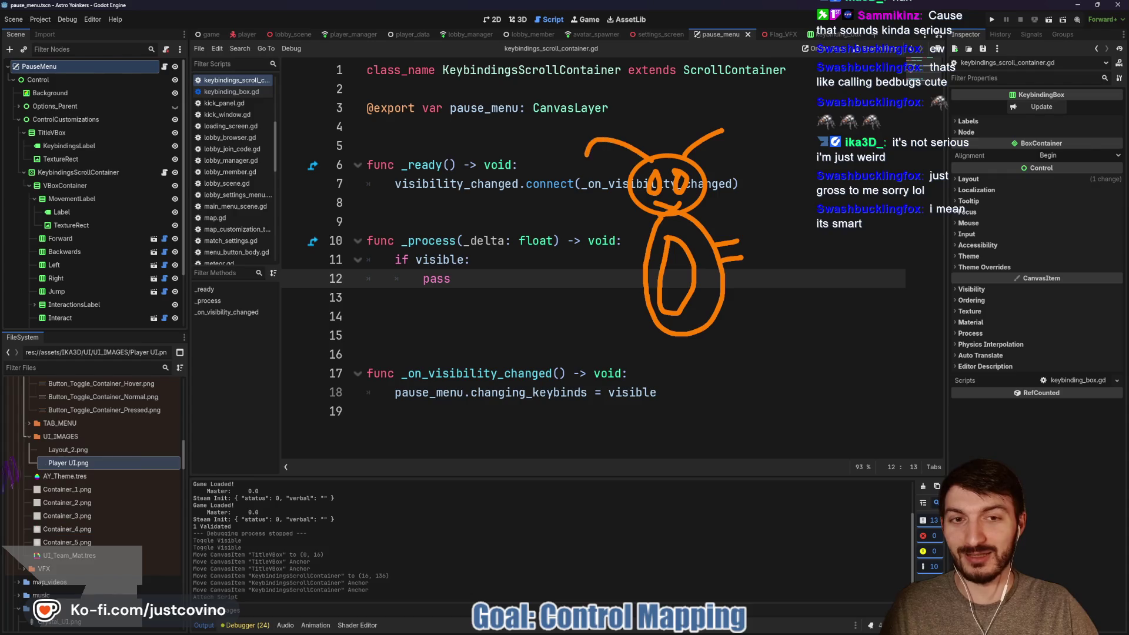
pyautogui.press('Escape')
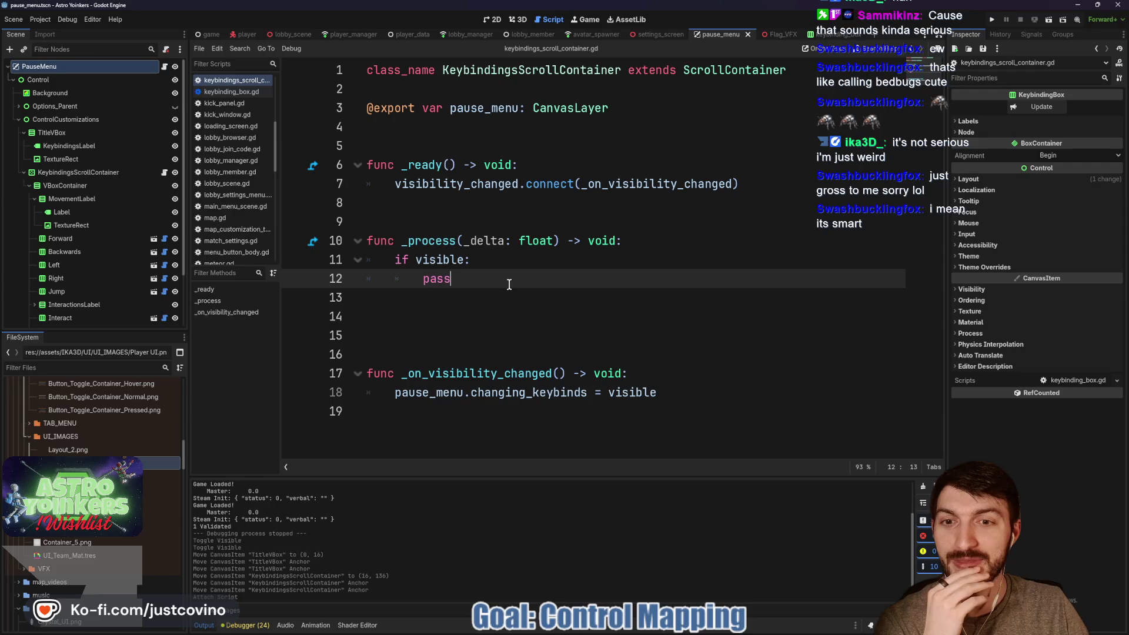
pyautogui.moveTo(510, 284); pyautogui.dragTo(391, 278)
pyautogui.click(473, 280)
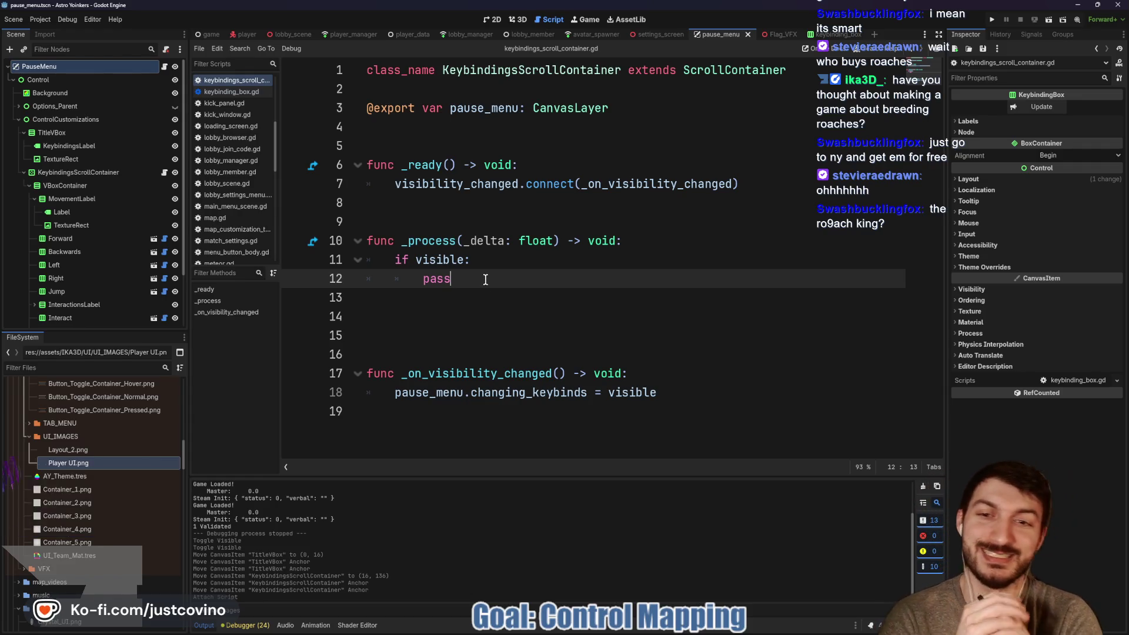
# Open pause_menu.gd and scroll through its _process function
pyautogui.click(165, 66)
pyautogui.click(596, 257)
pyautogui.scroll(-2, 597, 257)
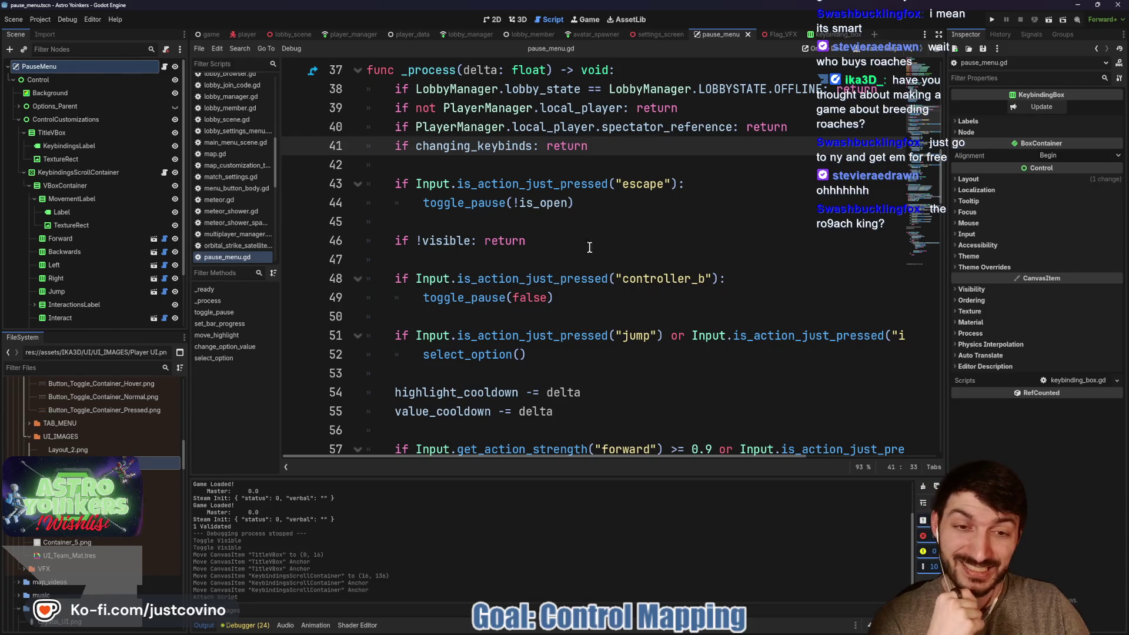
pyautogui.scroll(-3, 729, 289)
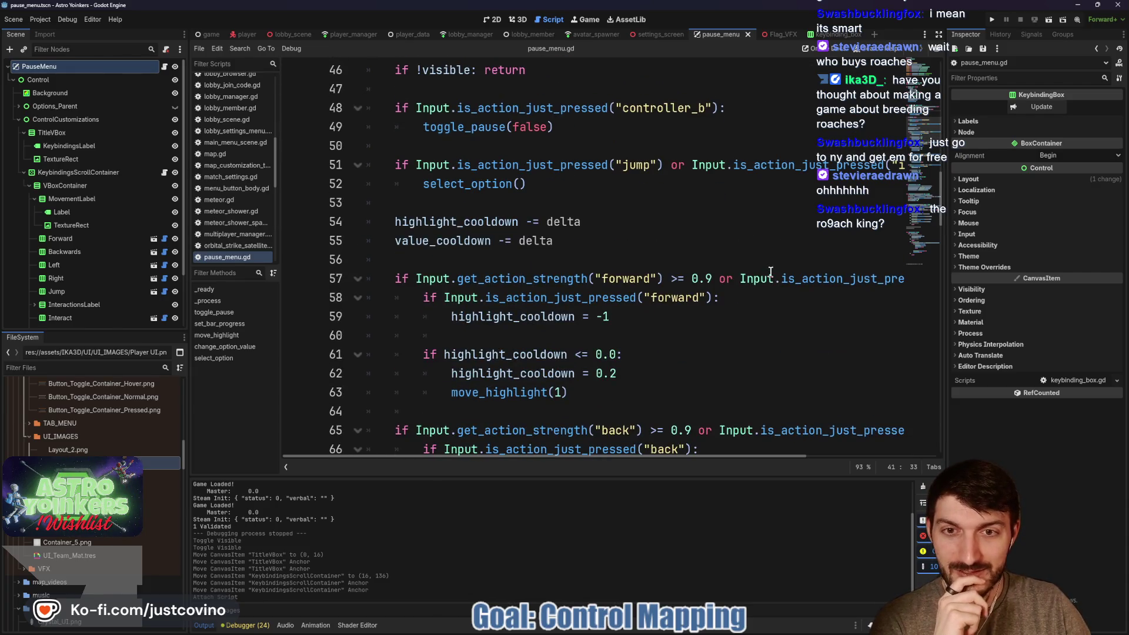
pyautogui.scroll(-3, 770, 272)
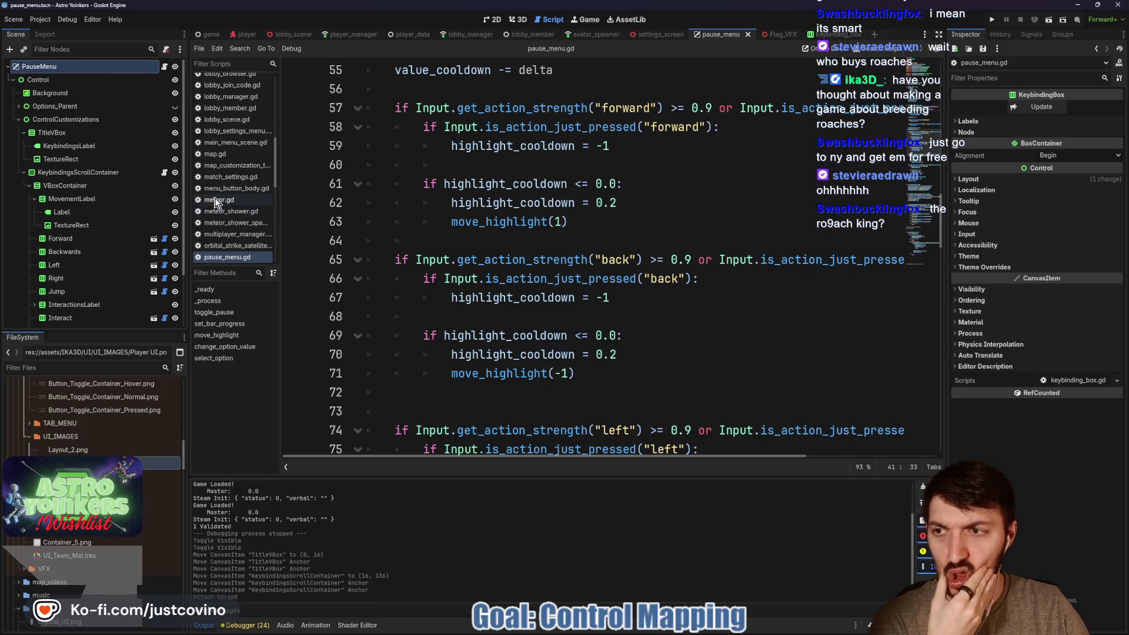
# In keybindings_scroll_container.gd, add a new line after the changing_keybinds assignment
pyautogui.click(165, 172)
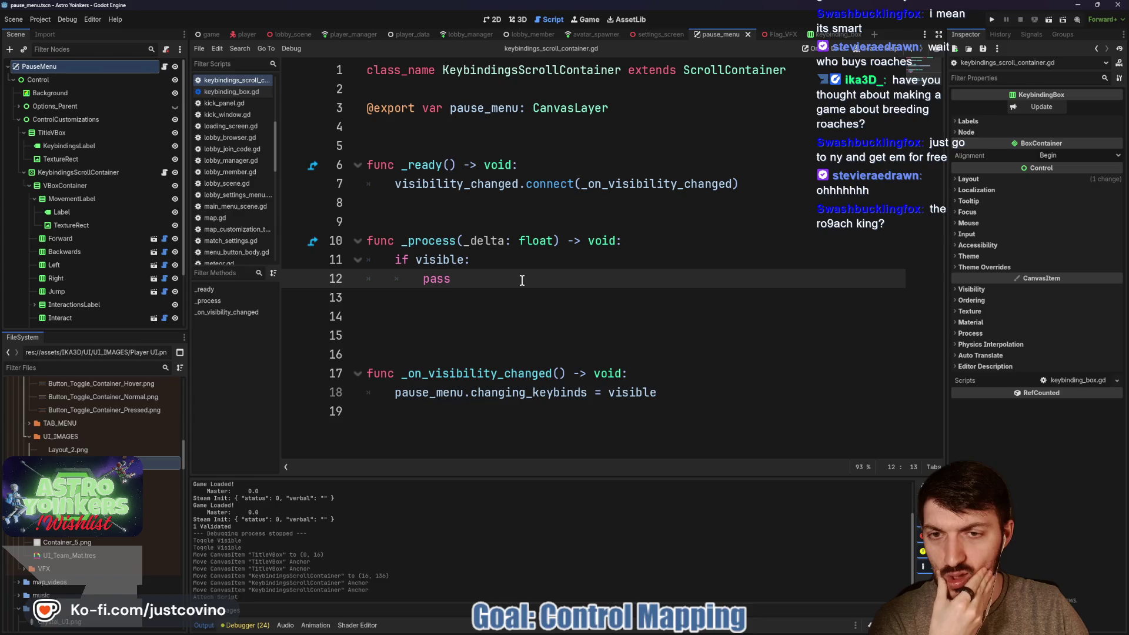
pyautogui.click(678, 390)
pyautogui.press('Return')
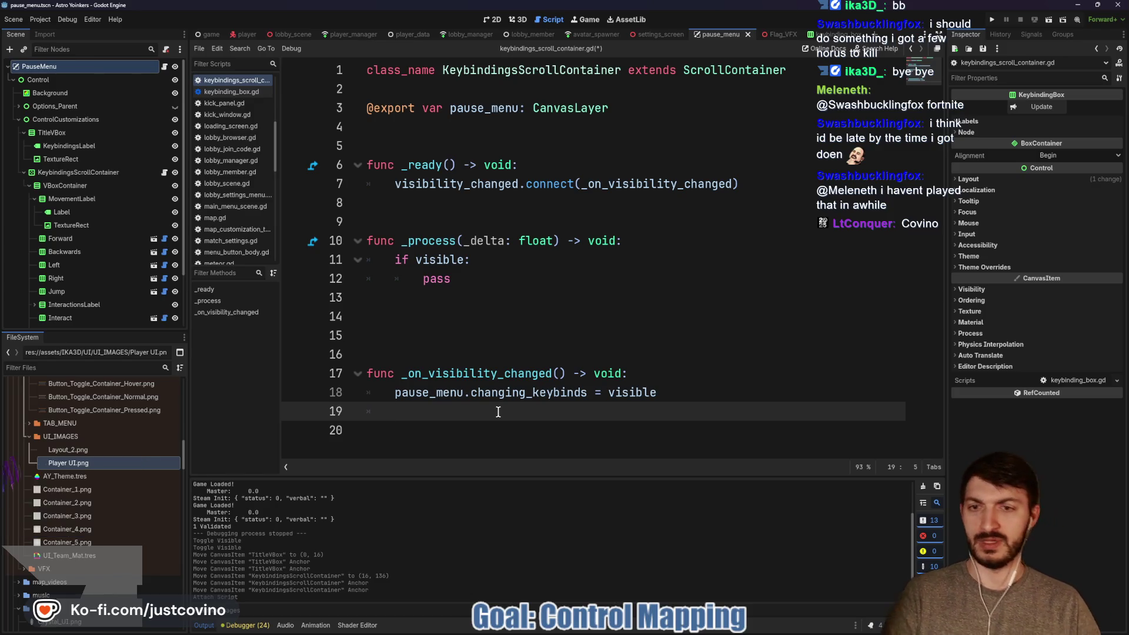
# Save the scene and keybindings_scroll_container.gd after reviewing _on_visibility_changed
pyautogui.click(460, 423)
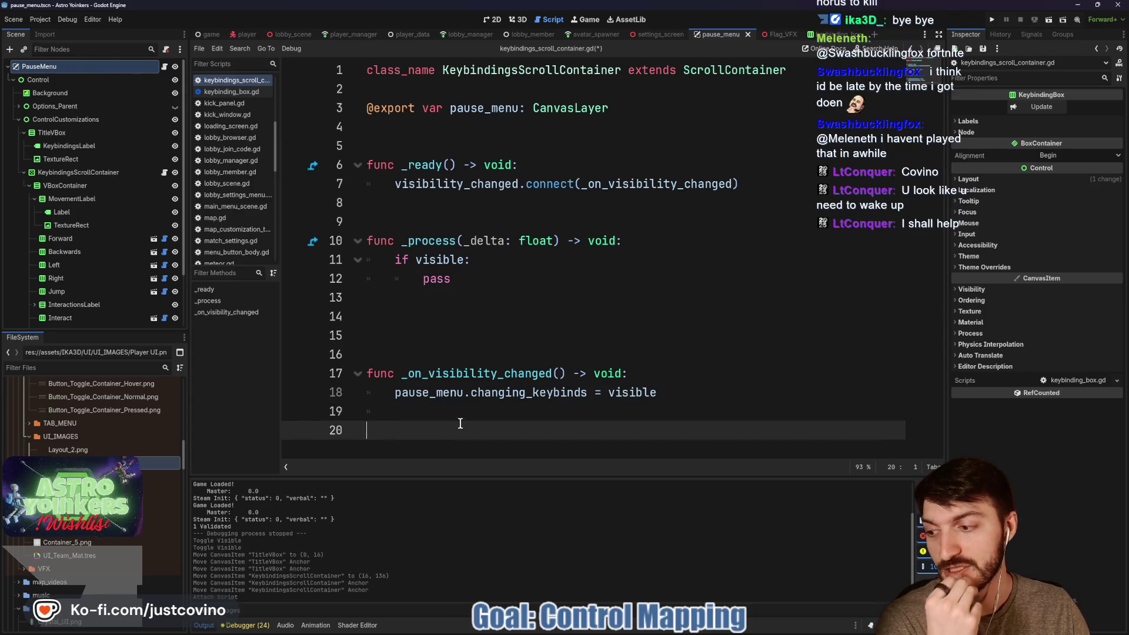
pyautogui.click(448, 406)
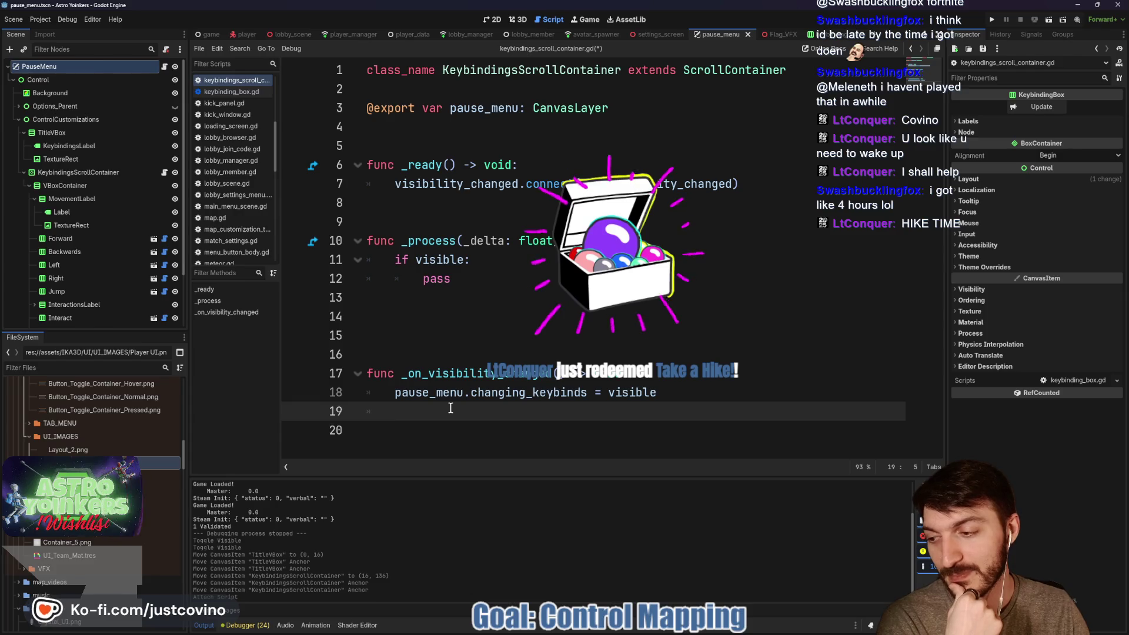
pyautogui.click(434, 351)
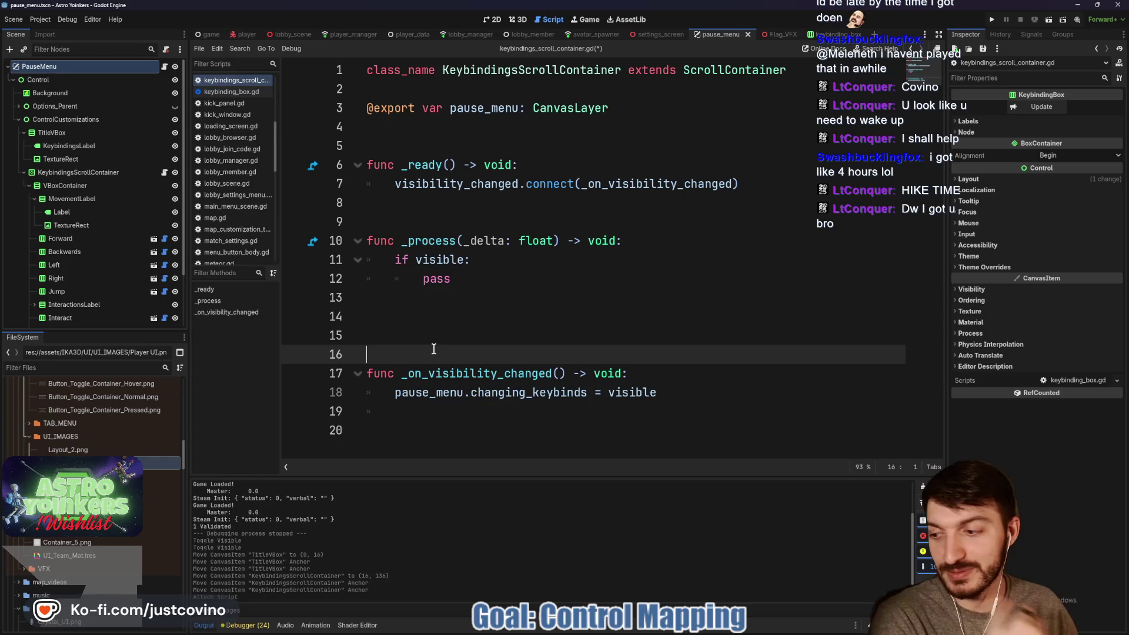
pyautogui.click(523, 410)
pyautogui.hotkey('ctrl', 's')
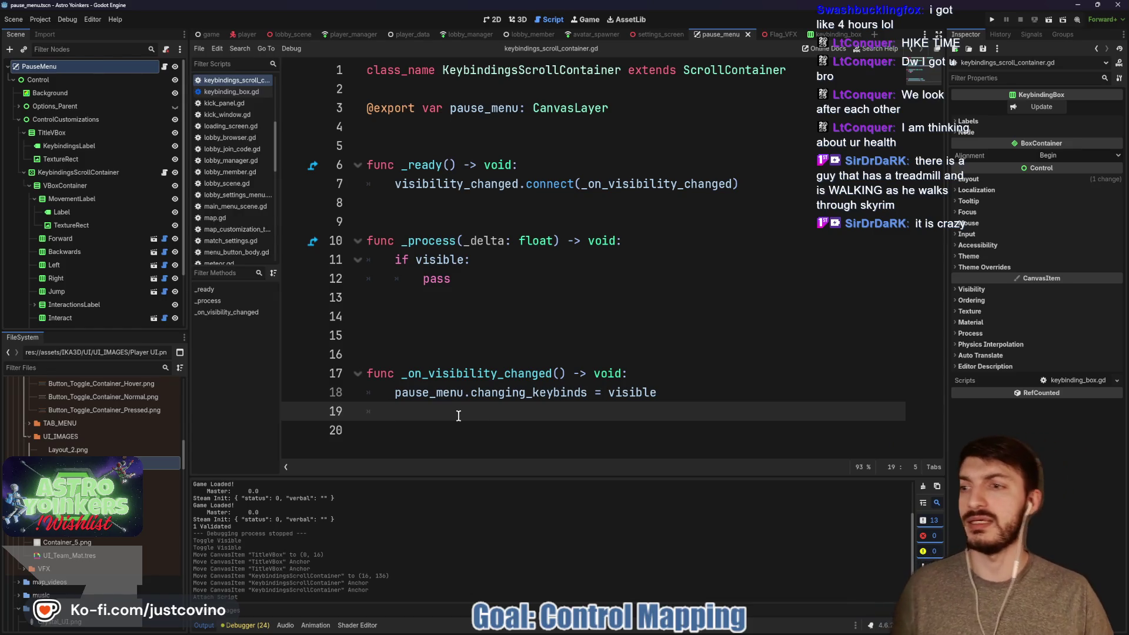
# Add blank lines below the pause_menu export
pyautogui.rightClick(406, 298)
pyautogui.click(408, 141)
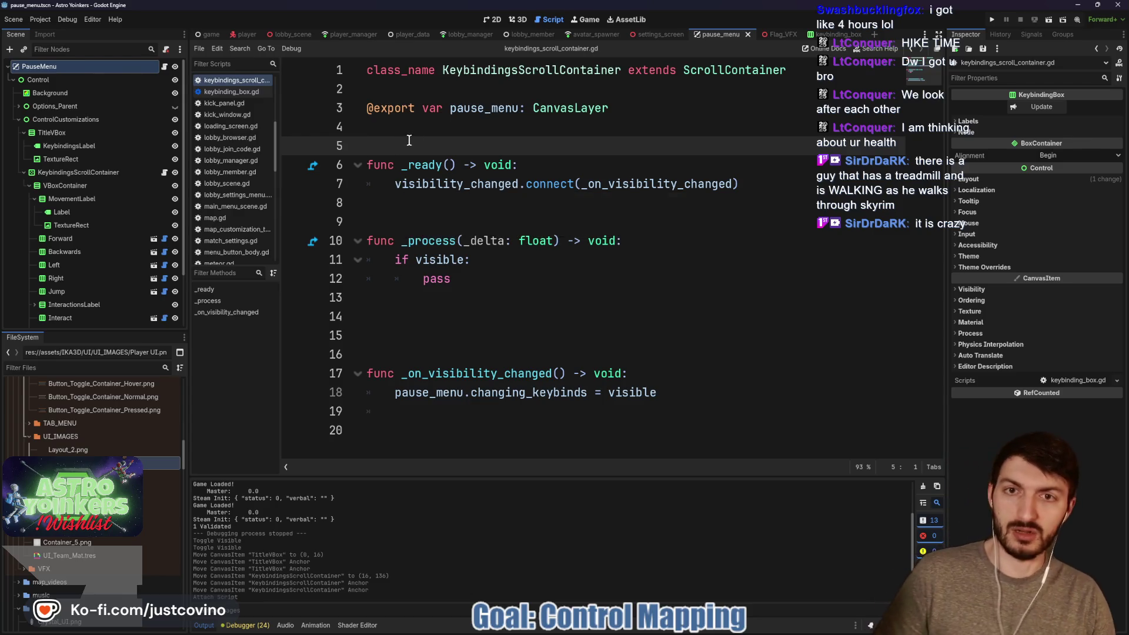
pyautogui.click(421, 131)
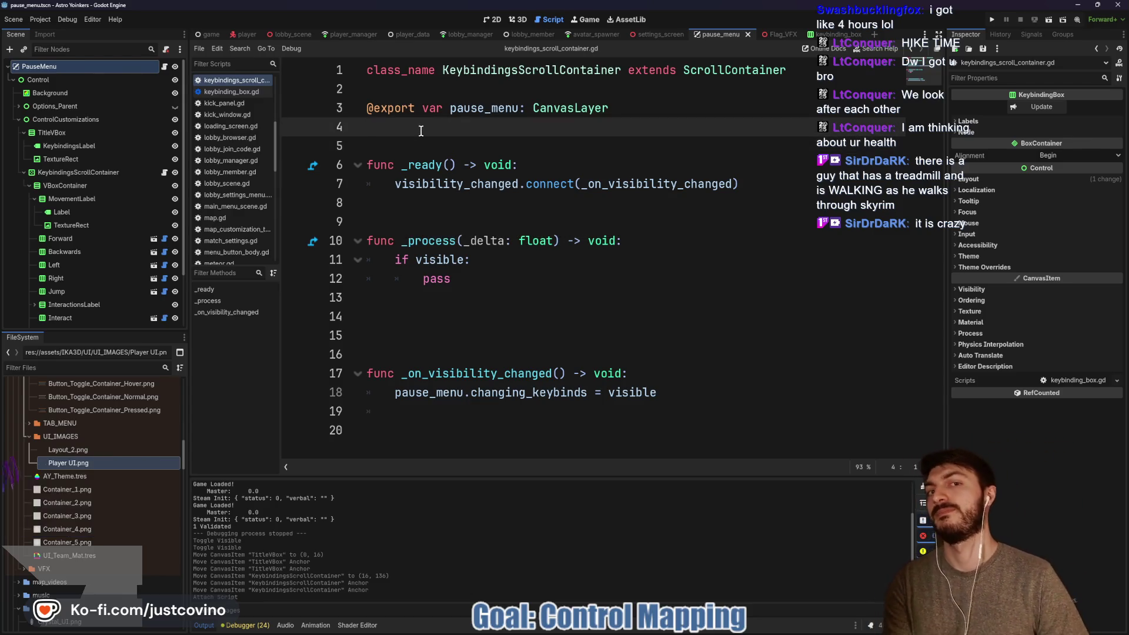
pyautogui.press('Return')
pyautogui.press('Return')
pyautogui.press('Up')
pyautogui.press('Up')
pyautogui.press('Up')
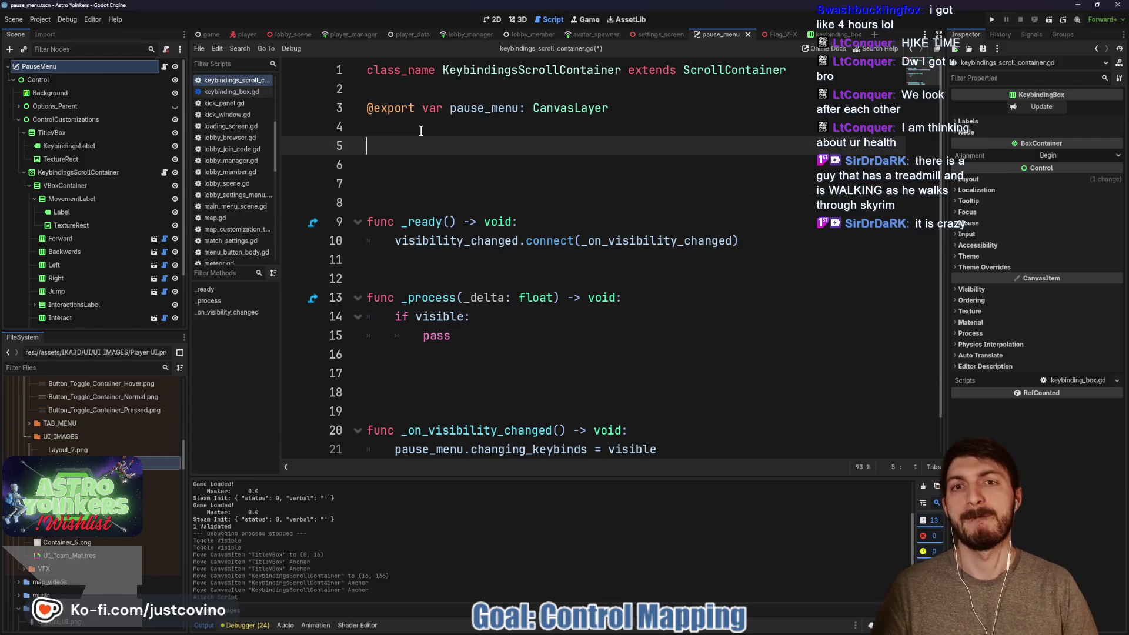
pyautogui.press('Up')
pyautogui.press('Up')
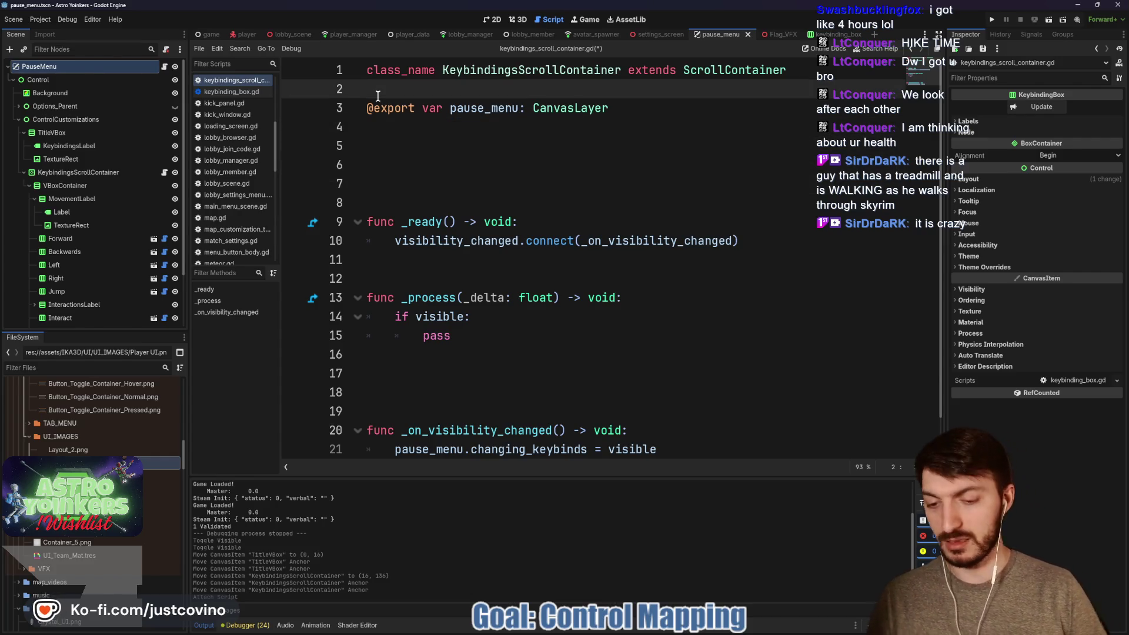
pyautogui.press('Return')
pyautogui.write('@export_')
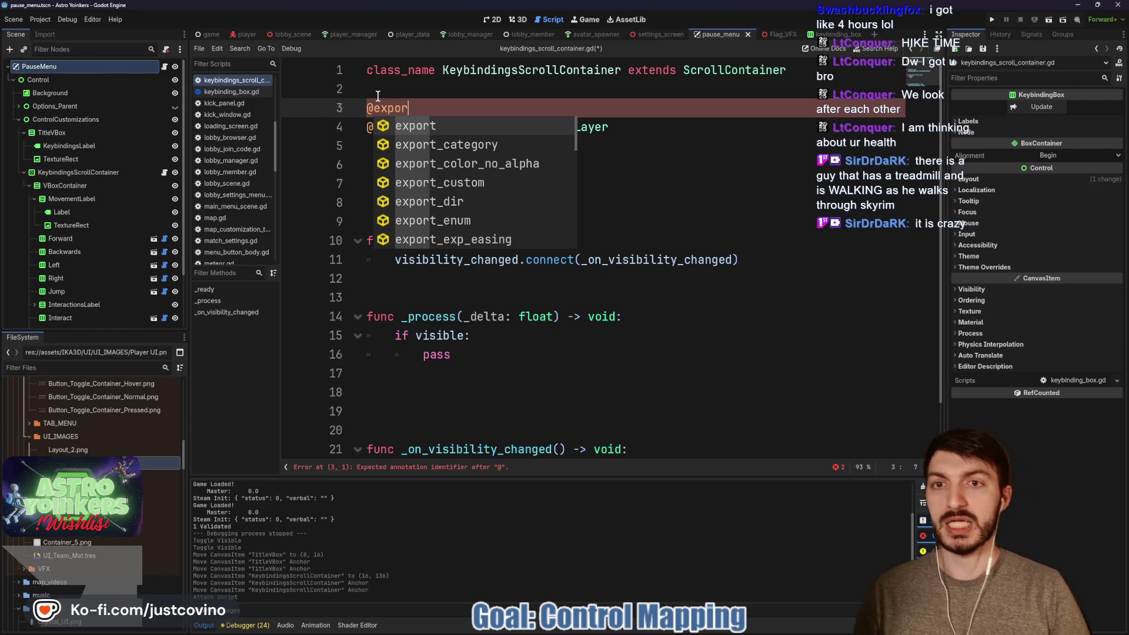
pyautogui.write('su')
pyautogui.press('Return')
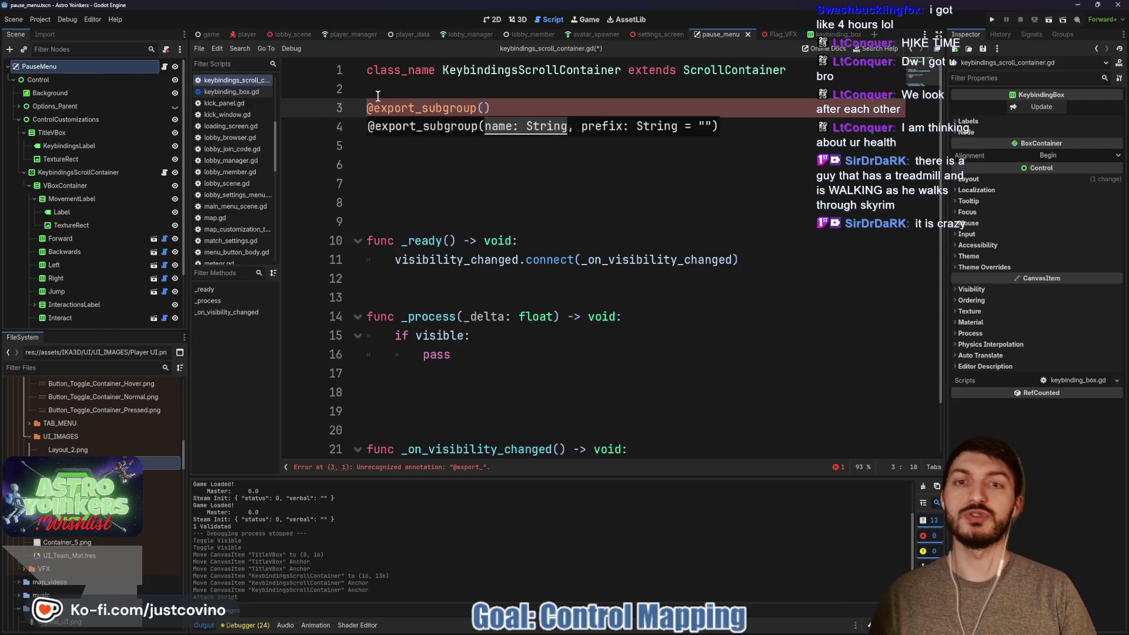
pyautogui.write('"Nodes')
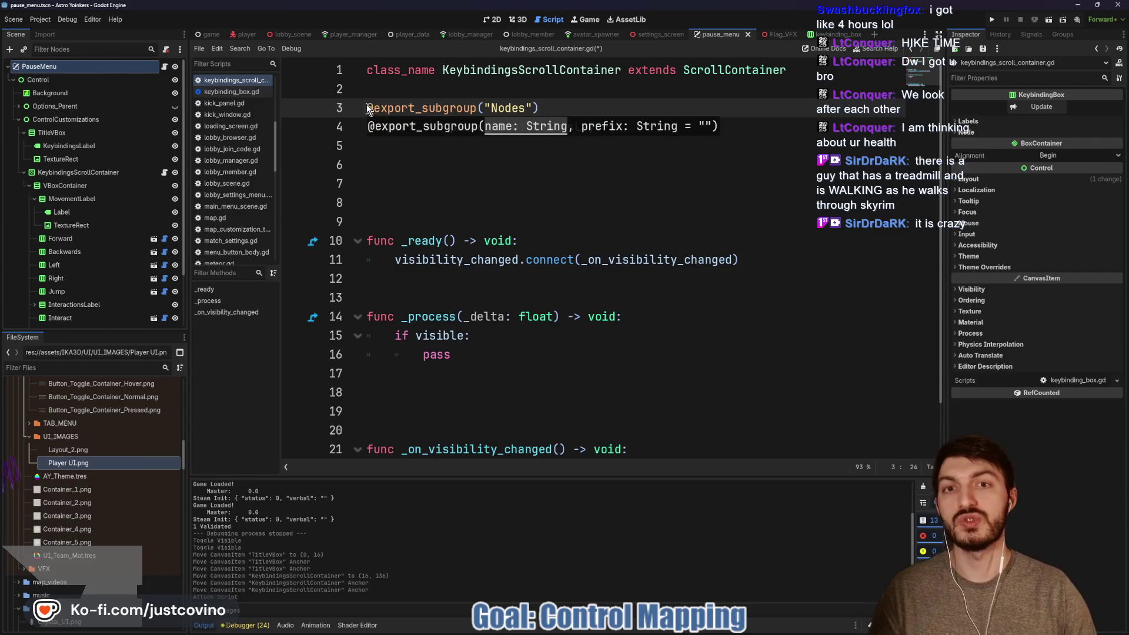
pyautogui.click(370, 164)
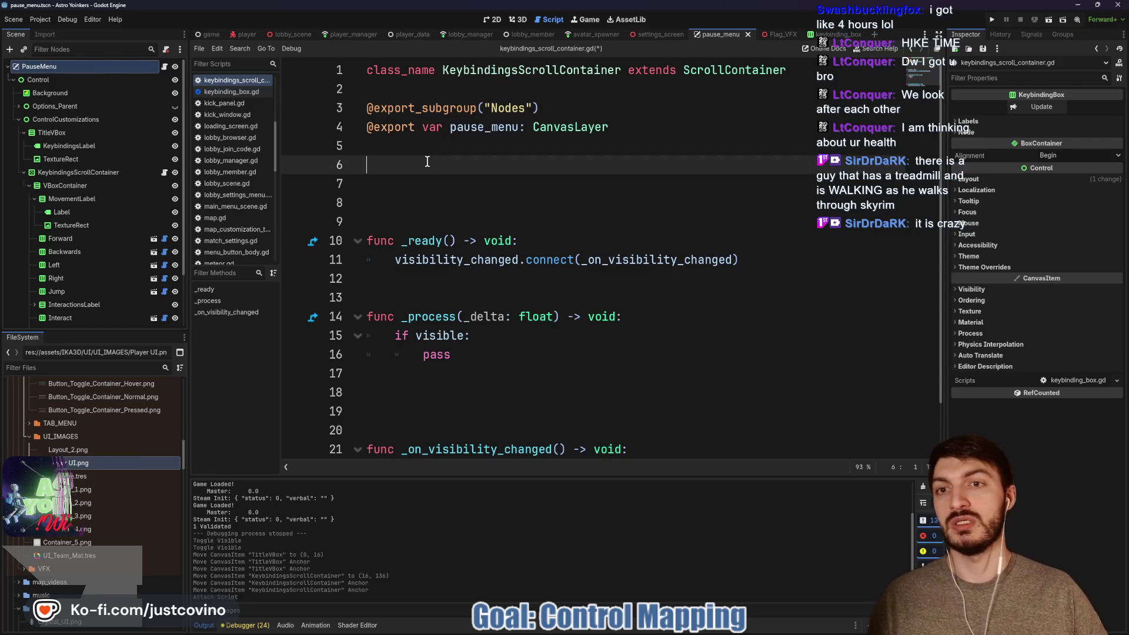
# Select the ten keybinding nodes, Forward through OpenScoreboard, and drag them in as exports below pause_menu
pyautogui.click(82, 239)
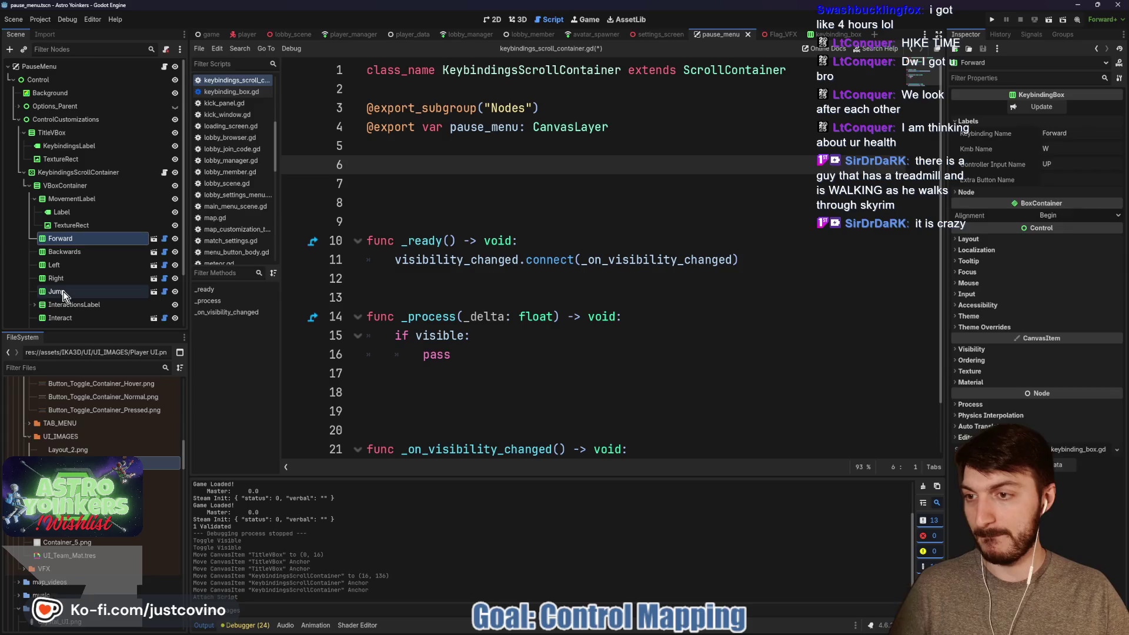
pyautogui.keyDown('shift'); pyautogui.click(56, 291); pyautogui.keyUp('shift')
pyautogui.scroll(-3, 80, 257)
pyautogui.keyDown('ctrl'); pyautogui.click(81, 254); pyautogui.keyUp('ctrl')
pyautogui.keyDown('ctrl'); pyautogui.click(78, 267); pyautogui.keyUp('ctrl')
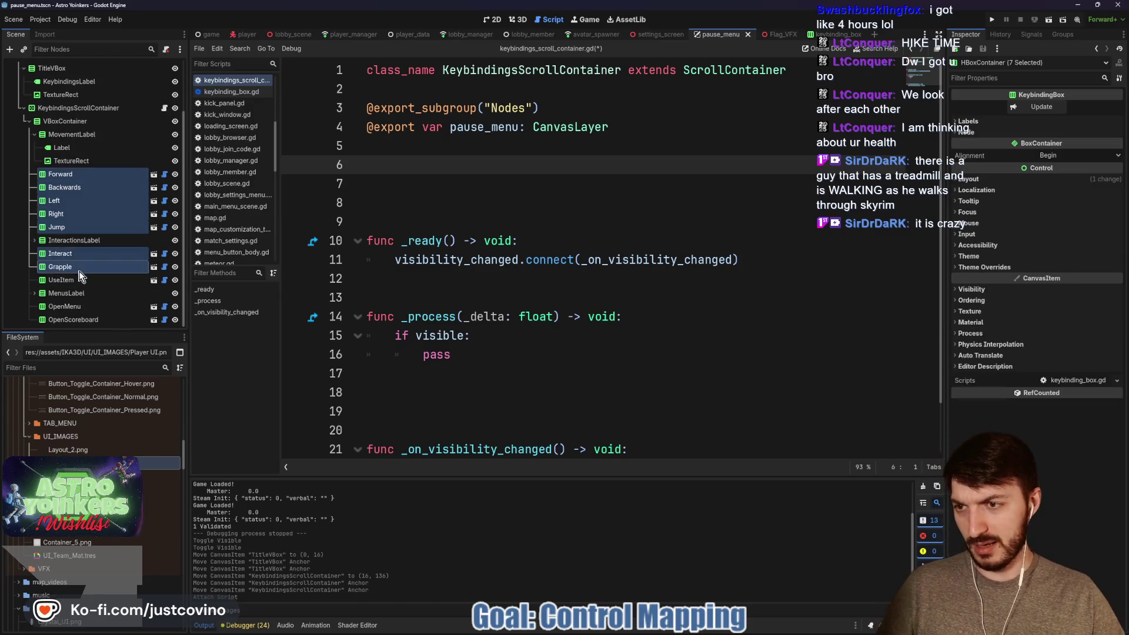
pyautogui.keyDown('ctrl'); pyautogui.click(71, 281); pyautogui.keyUp('ctrl')
pyautogui.keyDown('ctrl'); pyautogui.click(84, 307); pyautogui.keyUp('ctrl')
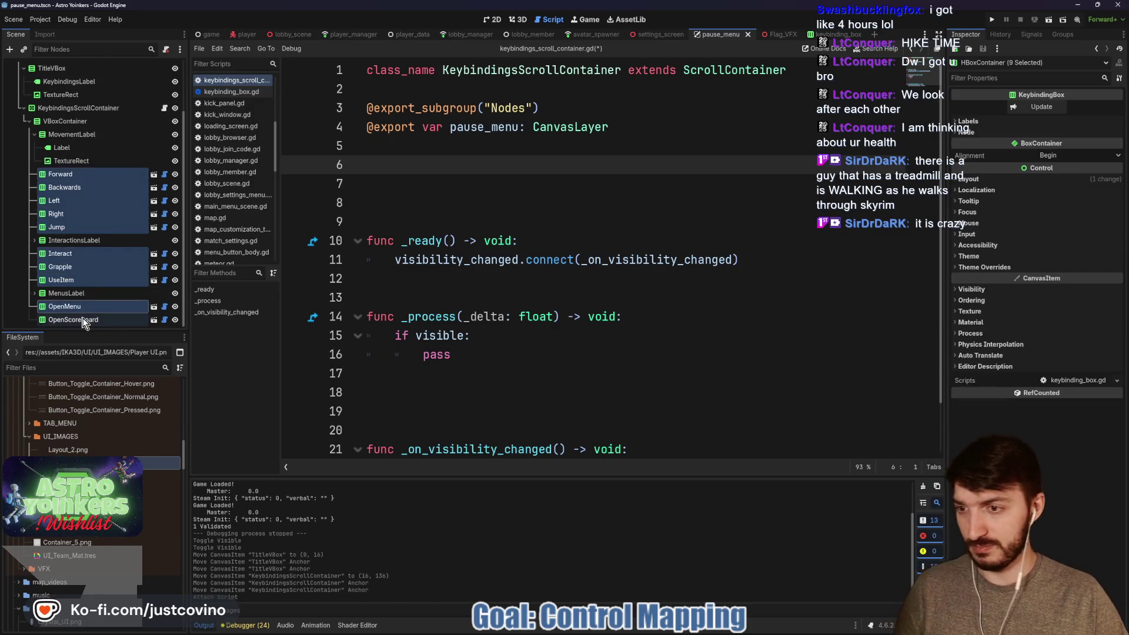
pyautogui.keyDown('ctrl'); pyautogui.click(83, 319); pyautogui.keyUp('ctrl')
pyautogui.moveTo(94, 205)
pyautogui.mouseDown()
pyautogui.moveTo(365, 177)
pyautogui.moveTo(380, 148)
pyautogui.mouseUp()
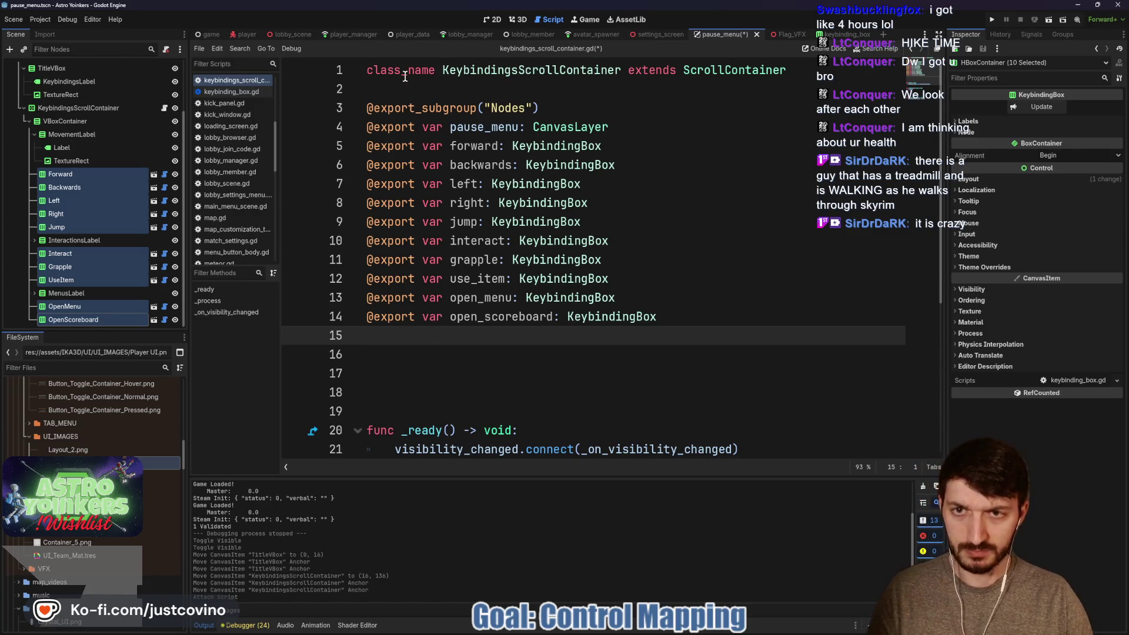
pyautogui.click(394, 91)
# Wrap the exports in a folded '#region Nodes' … '#endregion' block and save
pyautogui.press('Return')
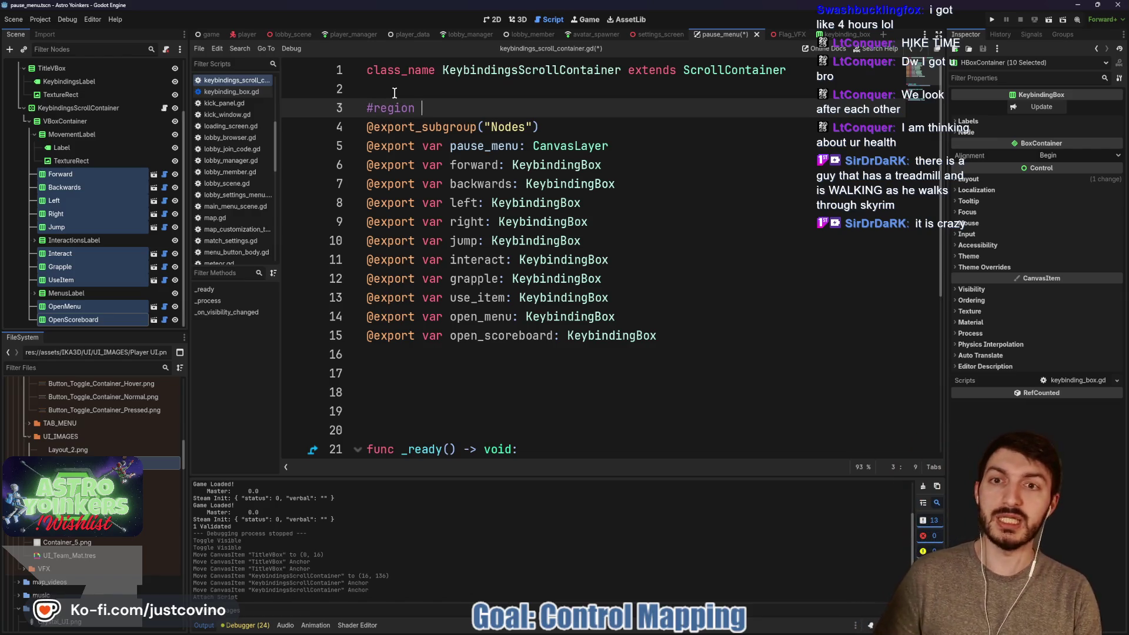
pyautogui.click(386, 355)
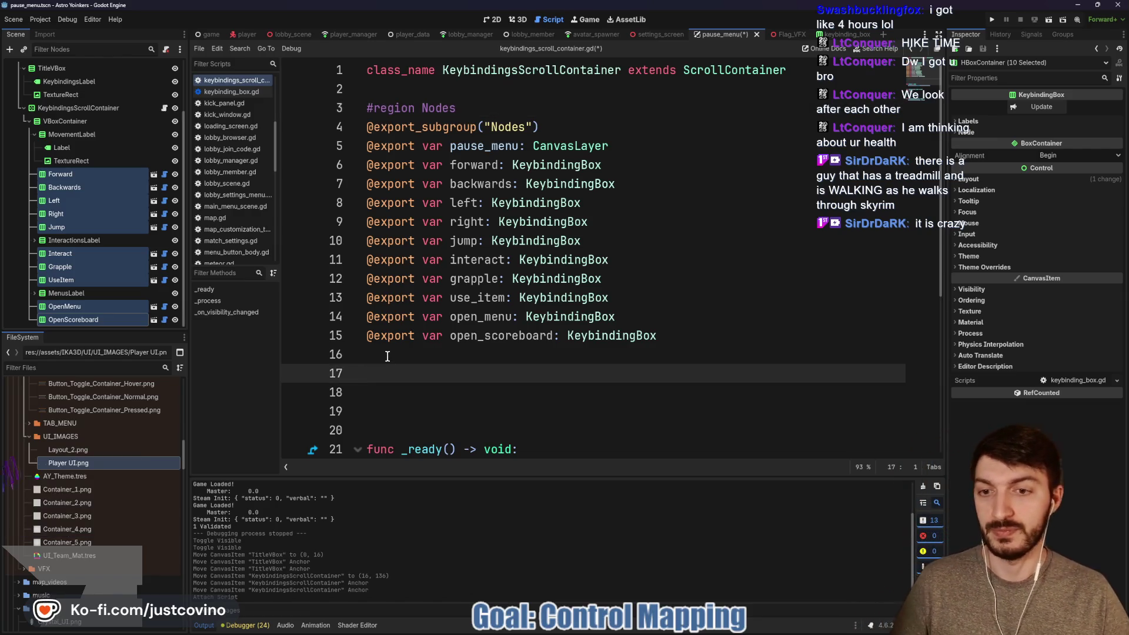
pyautogui.click(358, 108)
pyautogui.click(456, 183)
pyautogui.hotkey('ctrl', 's')
pyautogui.press('Up')
pyautogui.press('BackSpace')
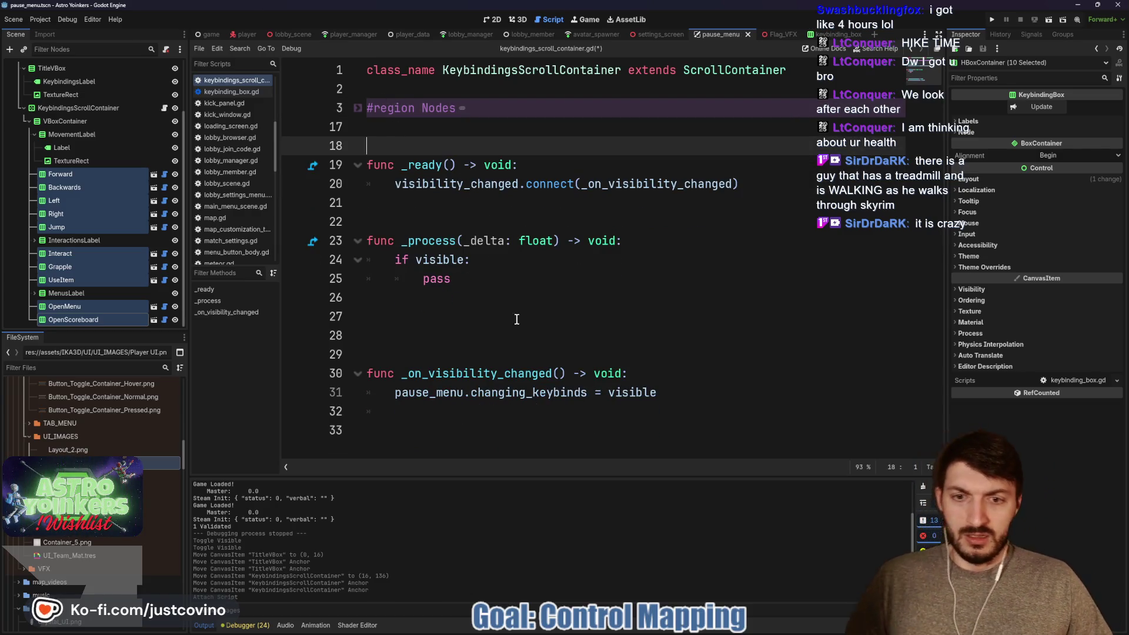
# Add forward.get_child(2).grab_focus() to _on_visibility_changed after checking keybinding_box child order, then save
pyautogui.click(446, 405)
pyautogui.write('forward.')
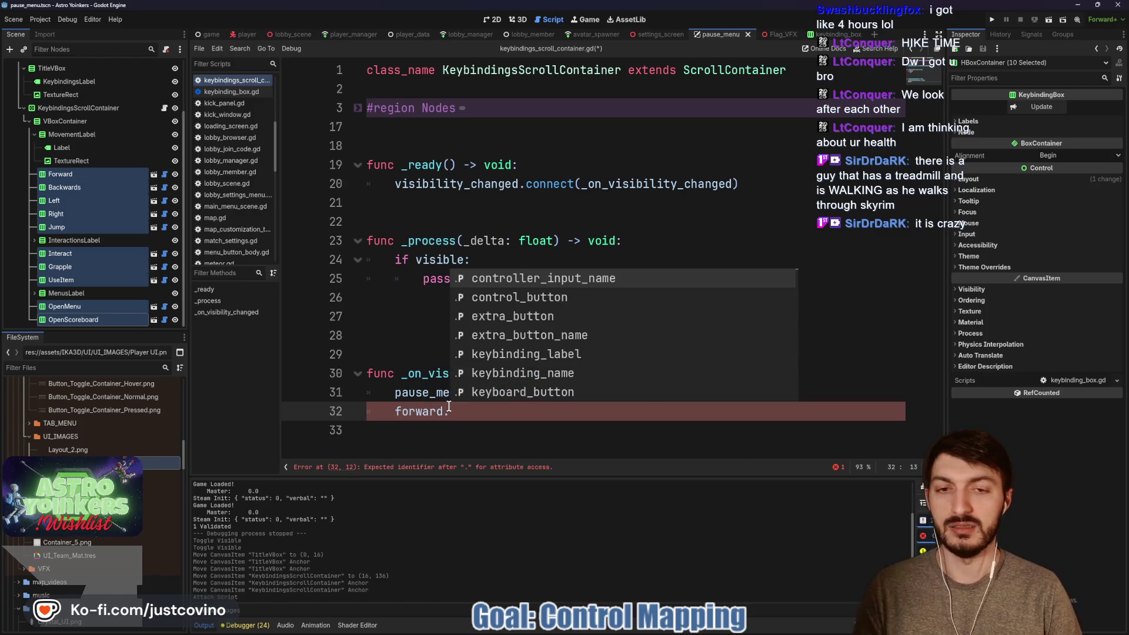
pyautogui.write('get_child(')
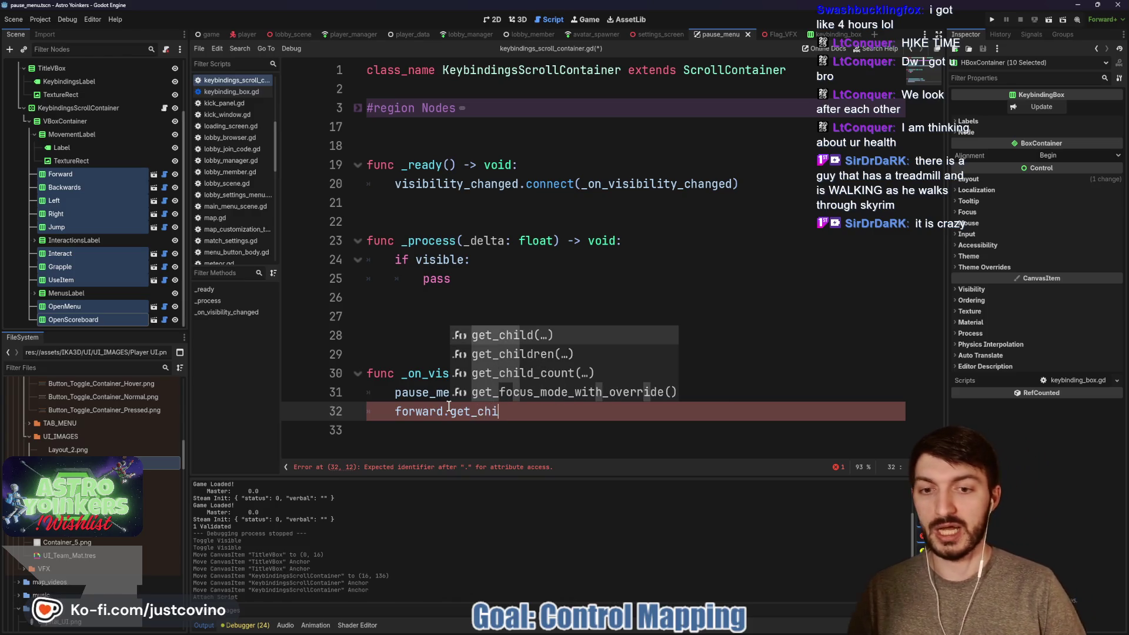
pyautogui.press('Return')
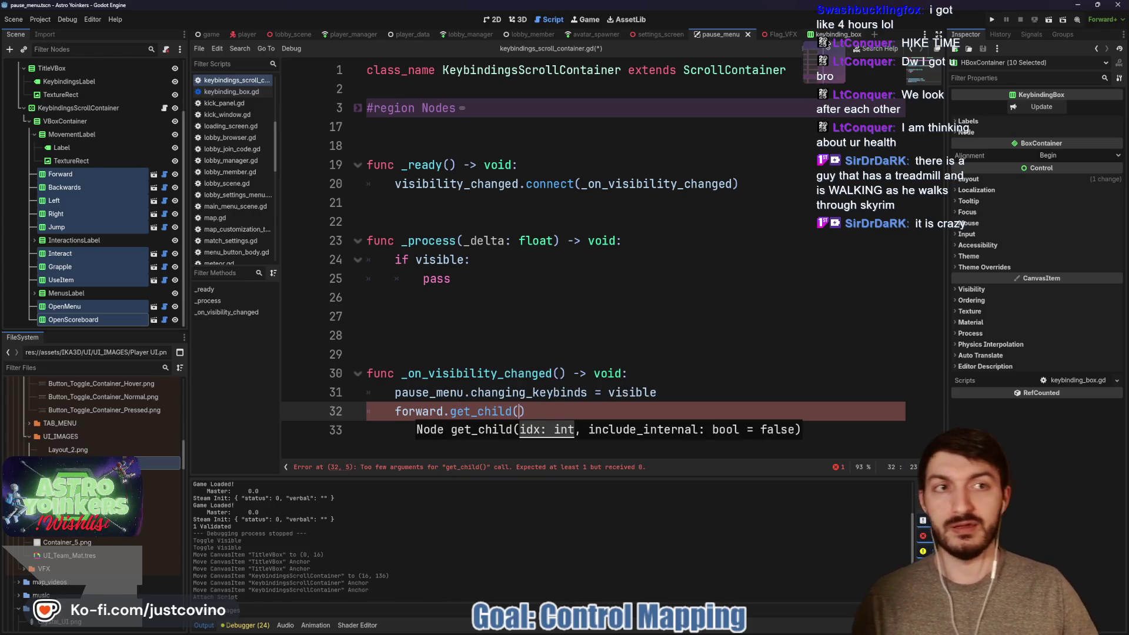
pyautogui.hotkey('ctrl', 'Tab')
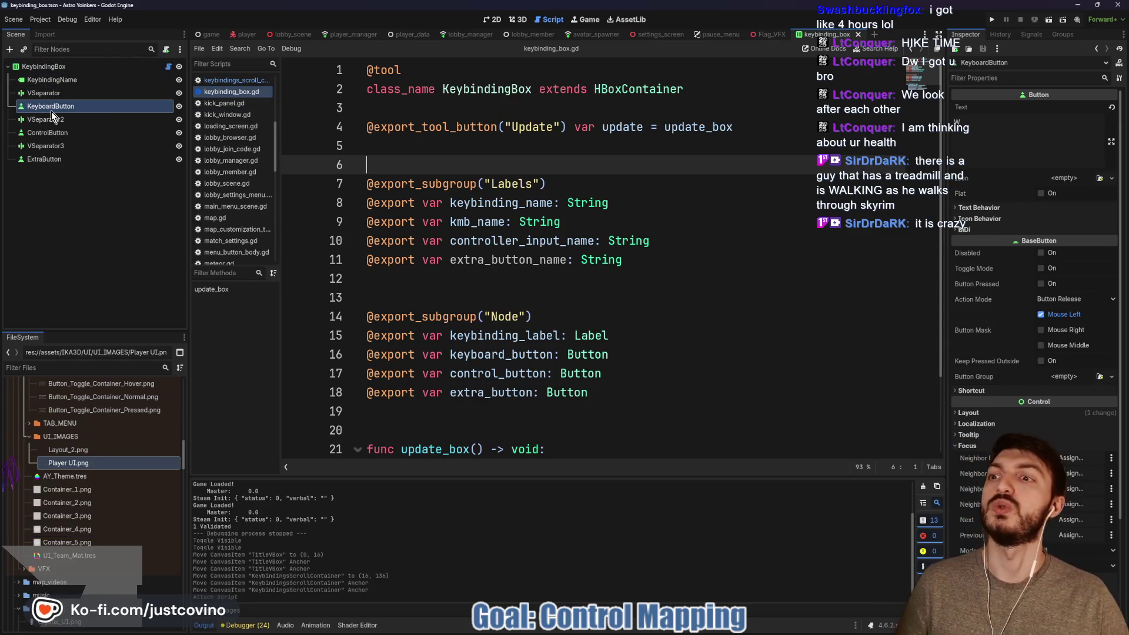
pyautogui.click(722, 36)
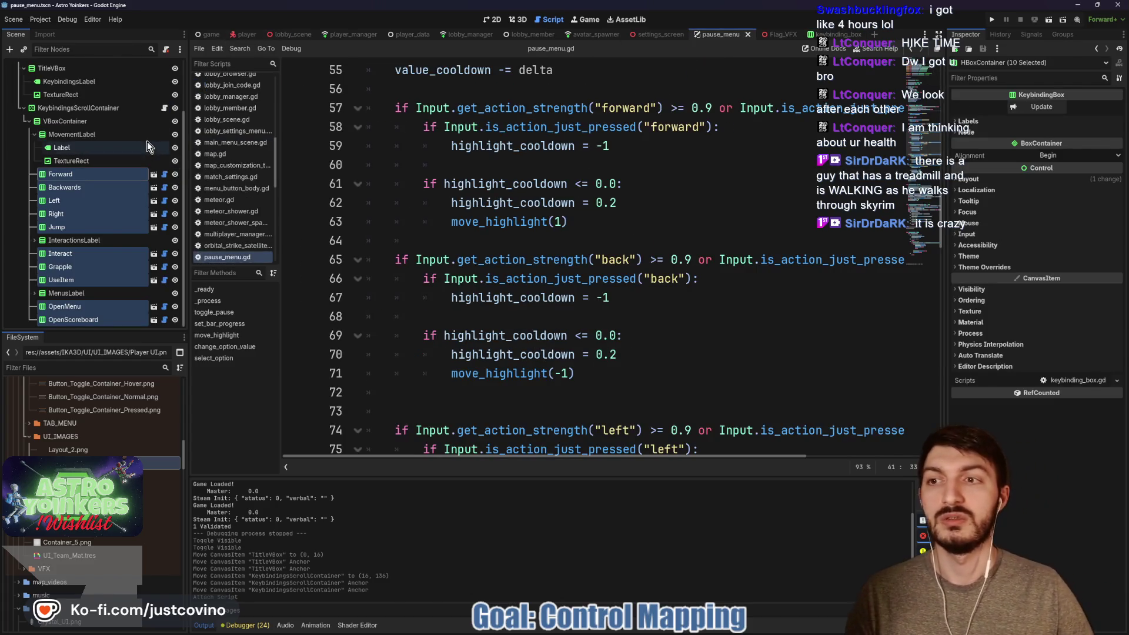
pyautogui.click(164, 108)
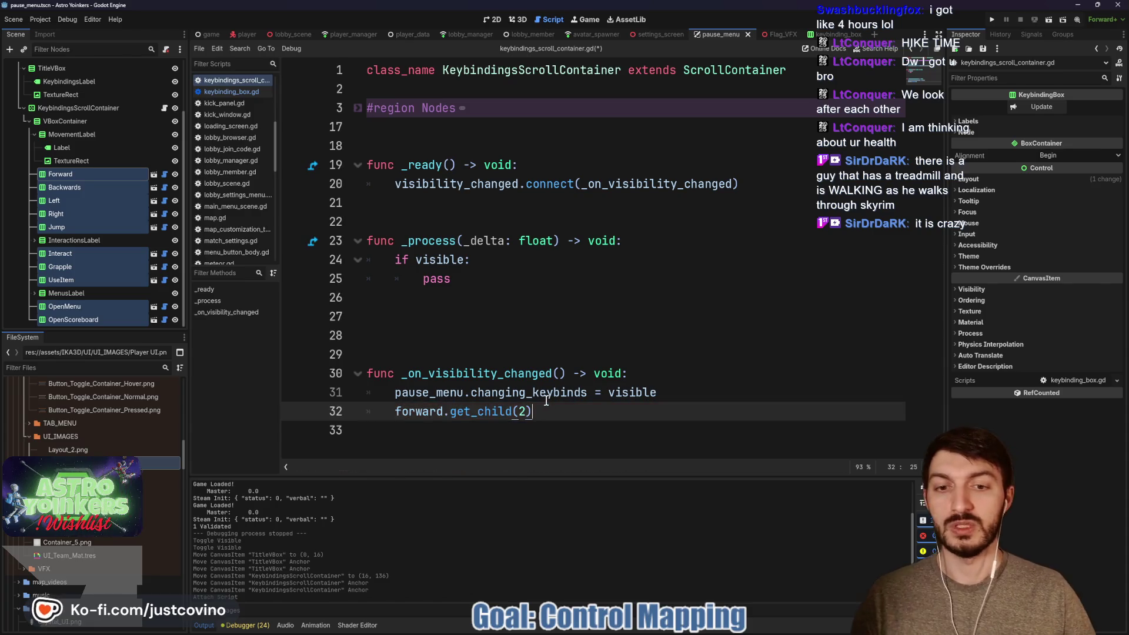
pyautogui.write('.focu')
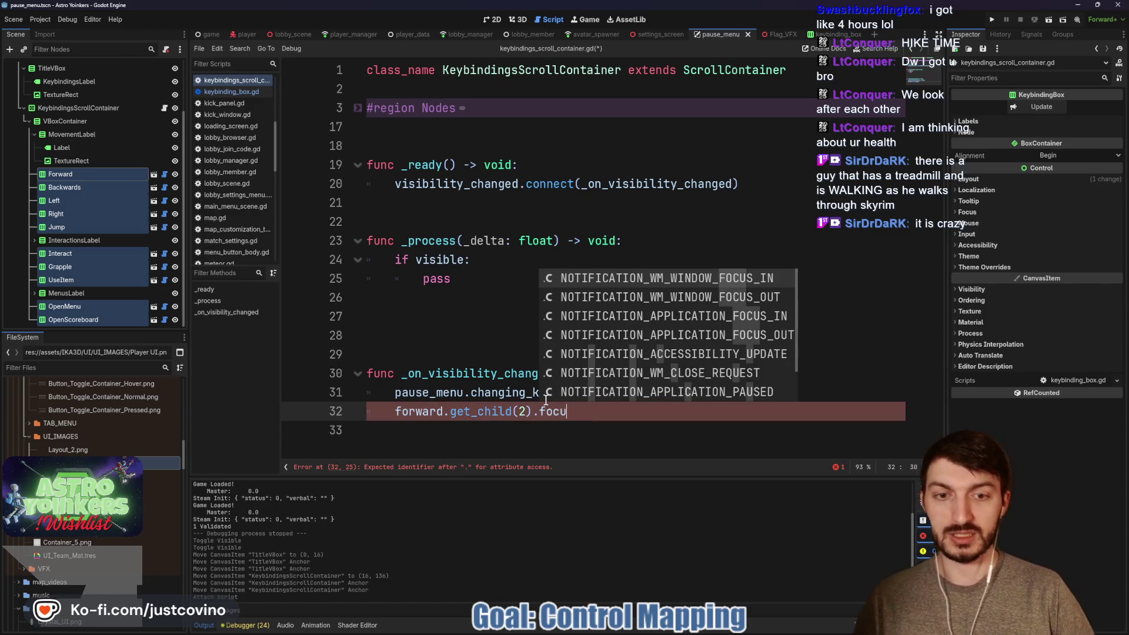
pyautogui.press('BackSpace')
pyautogui.press('BackSpace')
pyautogui.write('grab')
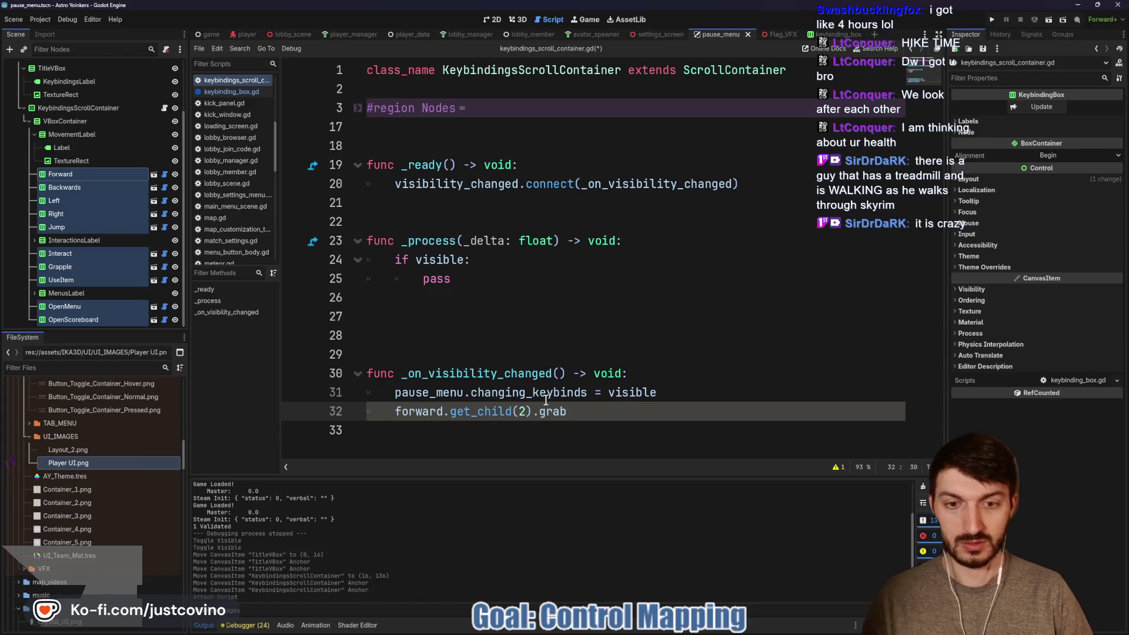
pyautogui.write('_focus()')
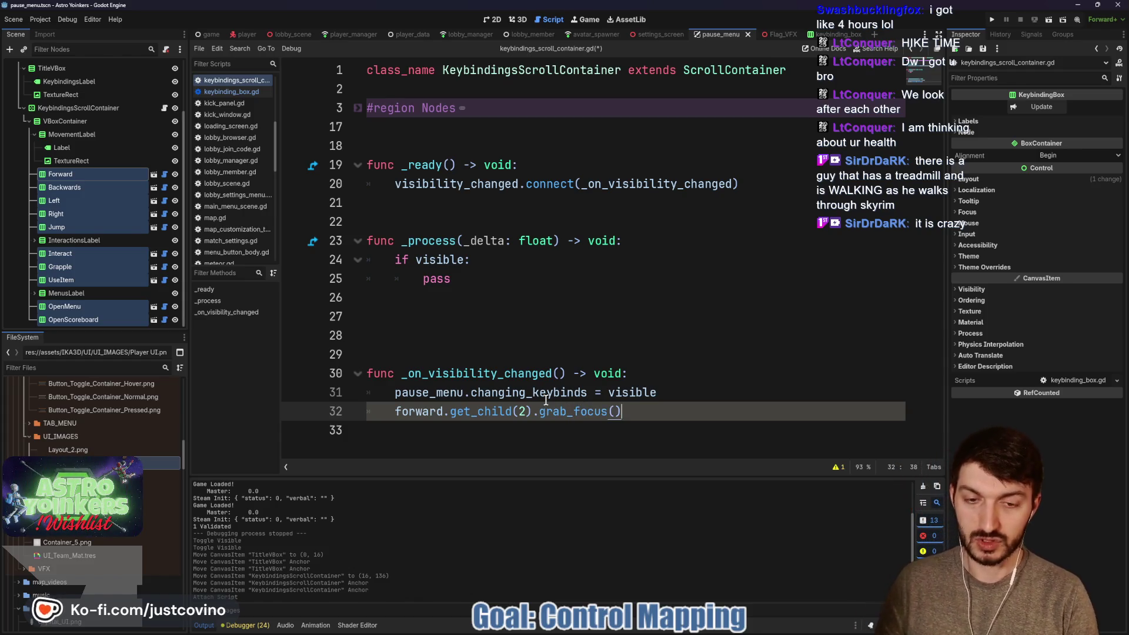
pyautogui.hotkey('ctrl', 's')
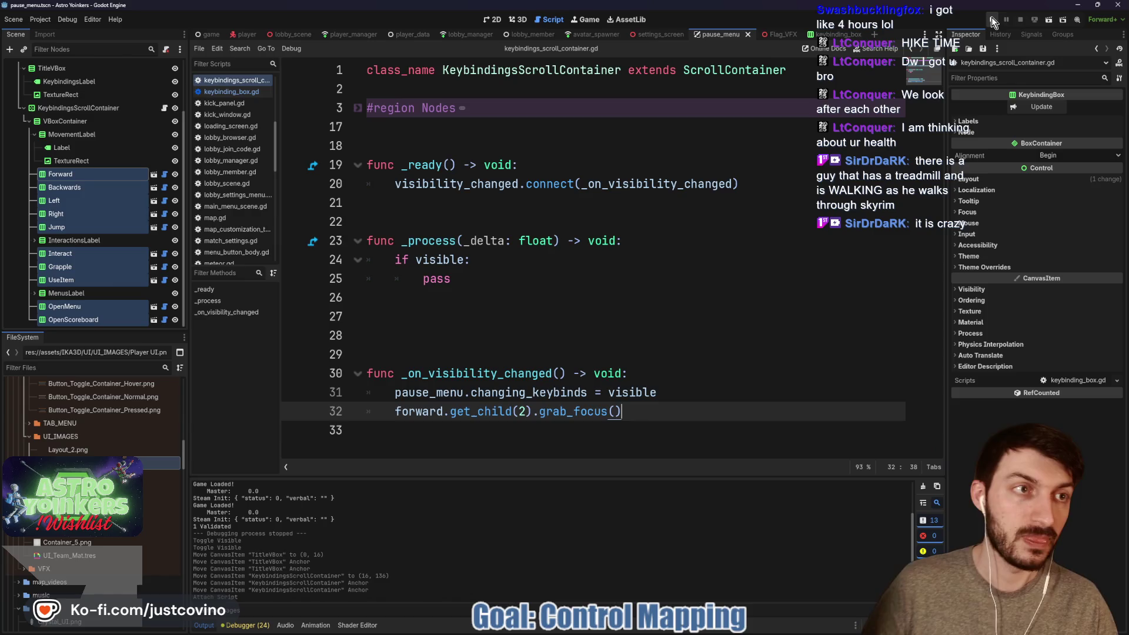
# Test-run the game, host a lobby, walk the character through the hangar, then stop the run
pyautogui.click(996, 19)
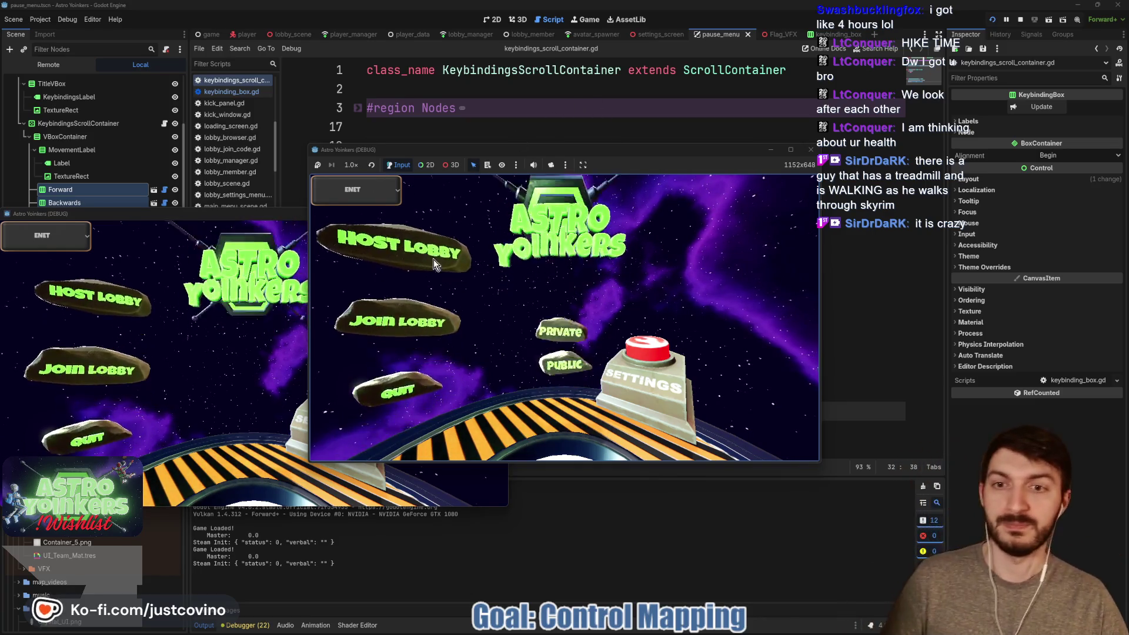
pyautogui.click(433, 262)
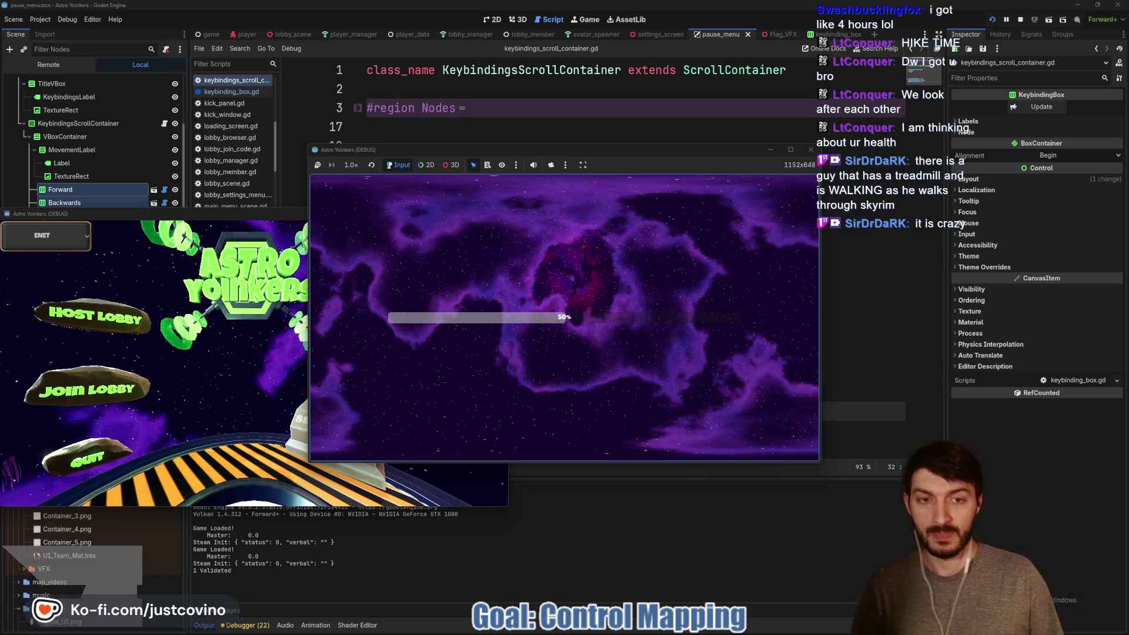
pyautogui.press('w')
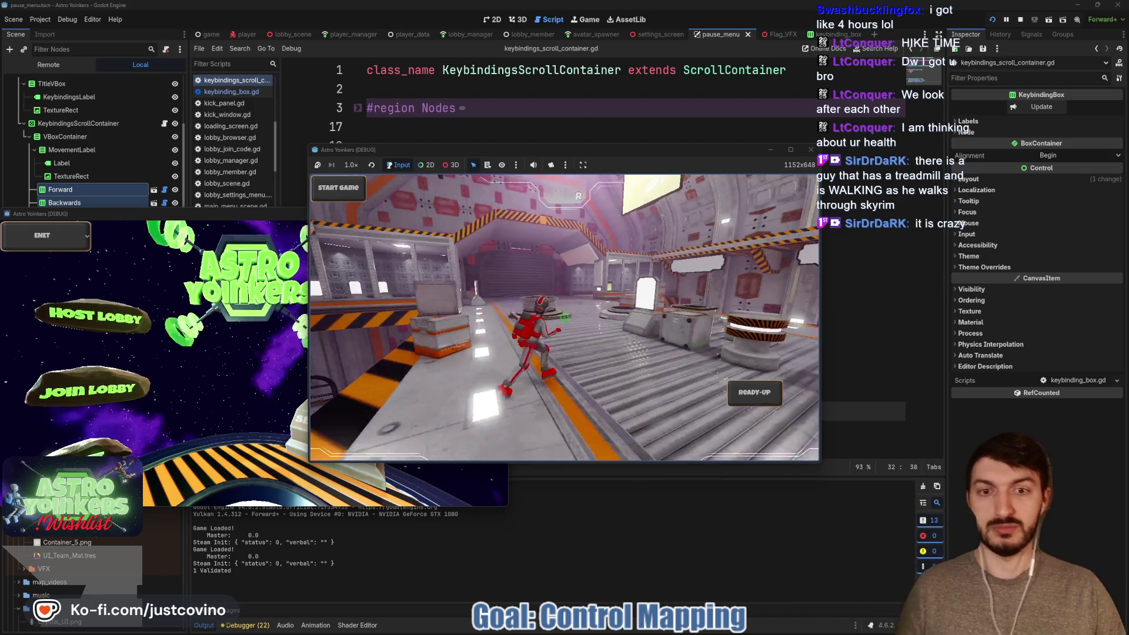
pyautogui.press('w')
pyautogui.press('F8')
pyautogui.click(470, 240)
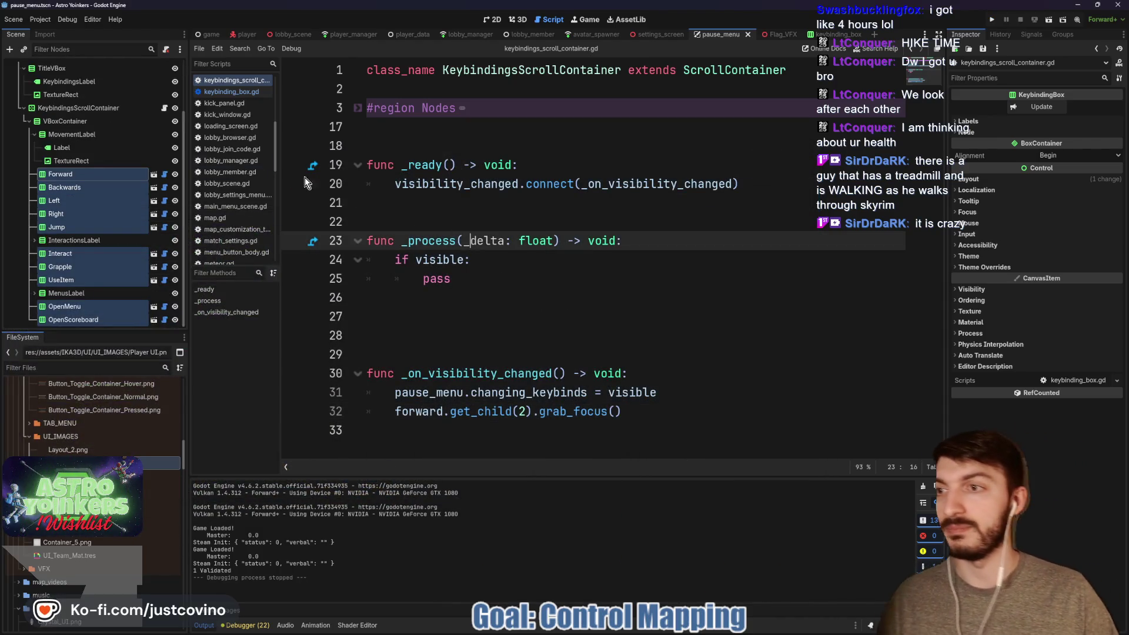
# In the 2D view hide ControlCustomizations, show Options_Parent again, and run the project
pyautogui.click(518, 19)
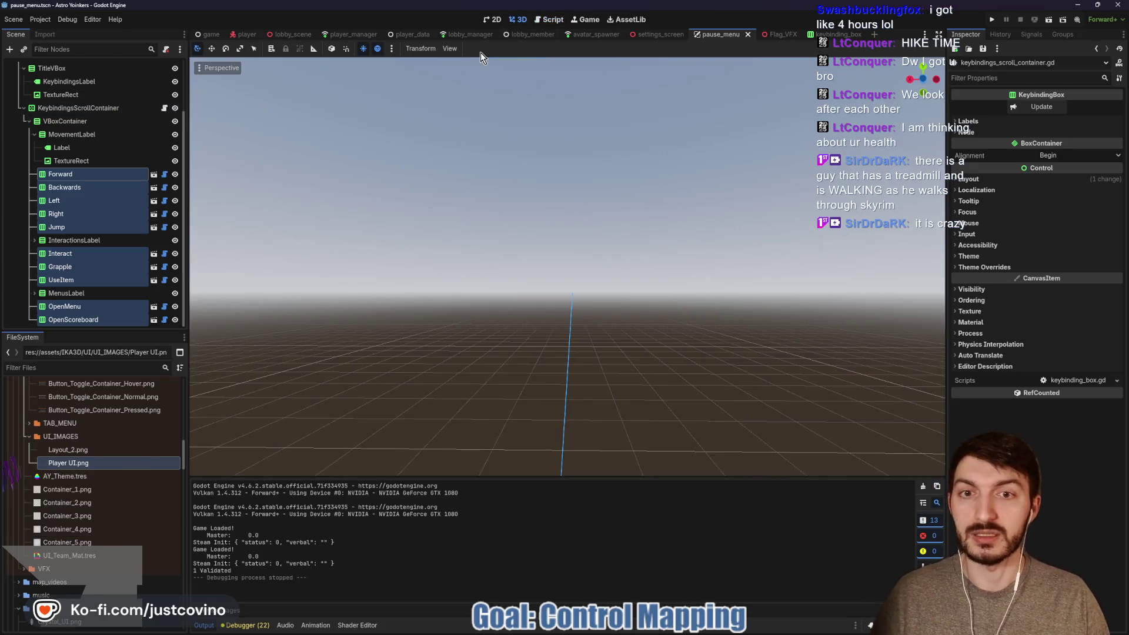
pyautogui.click(493, 20)
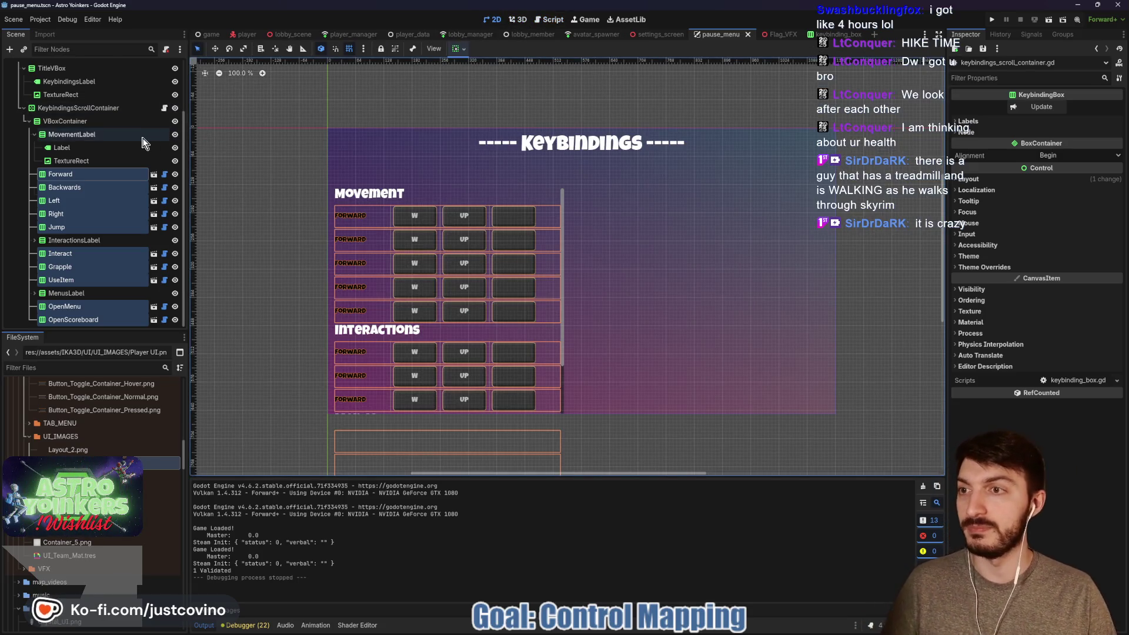
pyautogui.scroll(2, 171, 154)
pyautogui.scroll(2, 147, 141)
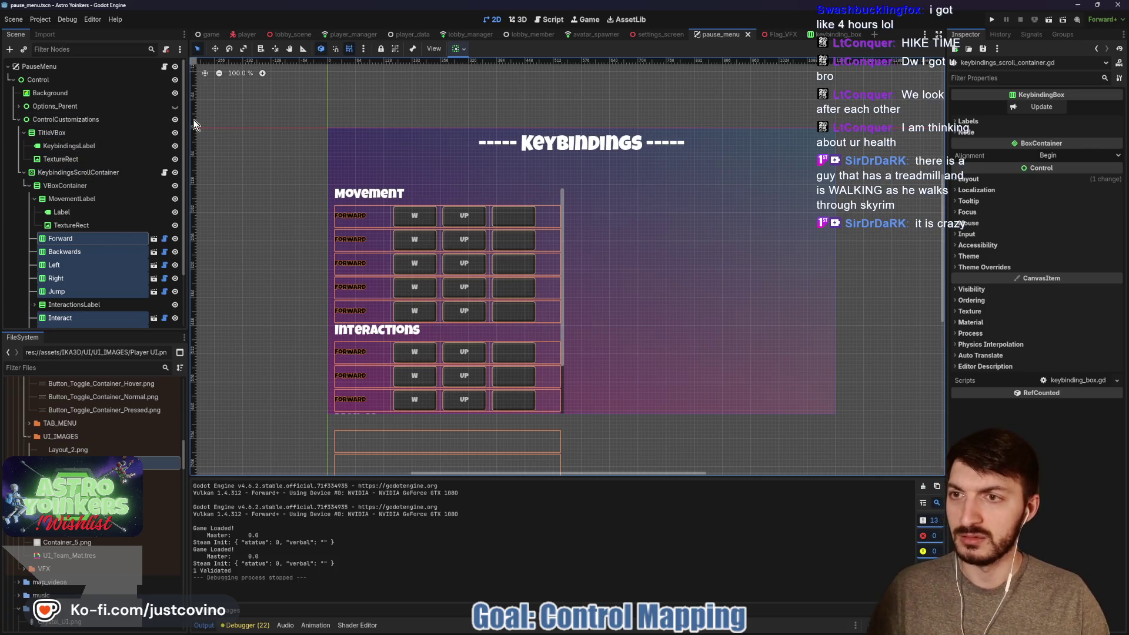
pyautogui.click(176, 119)
pyautogui.click(175, 107)
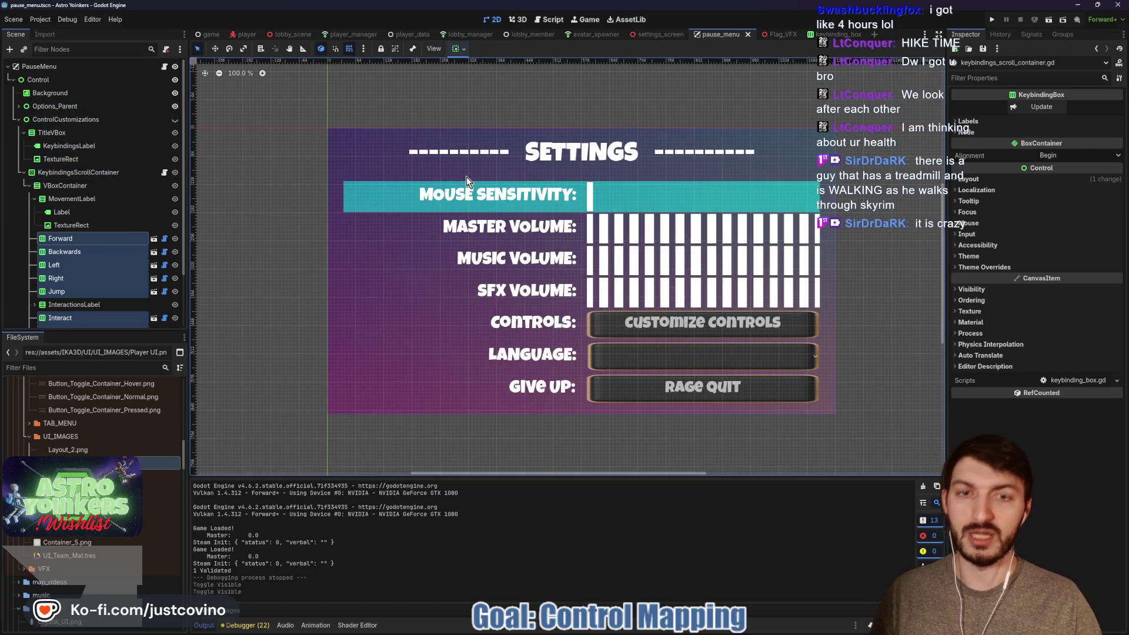
pyautogui.click(994, 23)
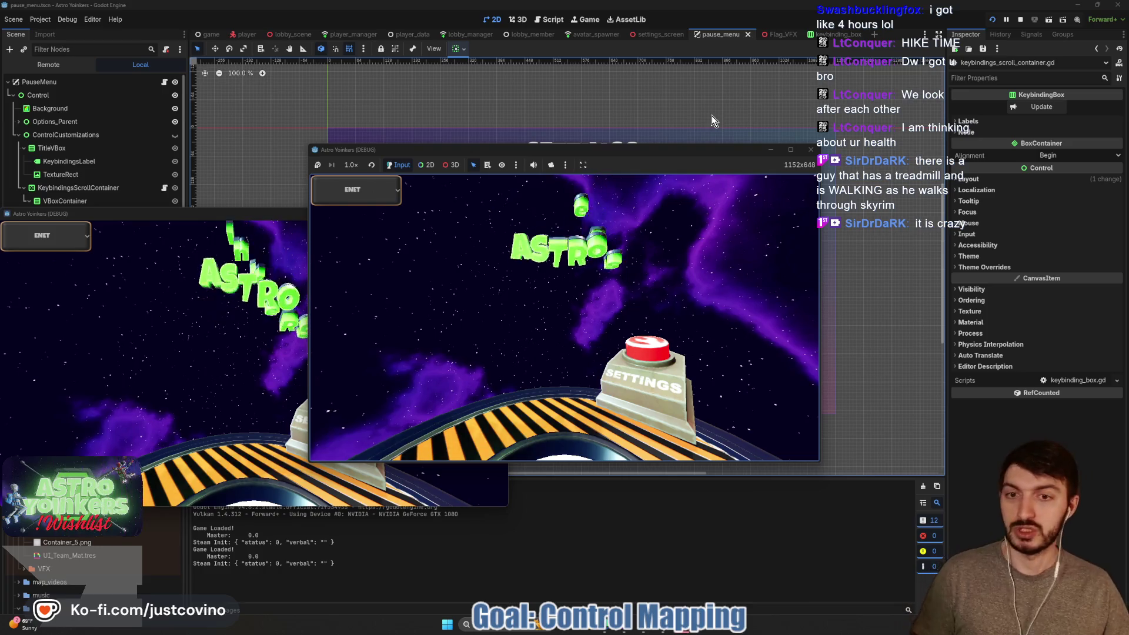
# In the running game host a lobby, open Settings, enter Keybindings via Controls, then stop with F8
pyautogui.click(415, 259)
pyautogui.click(547, 265)
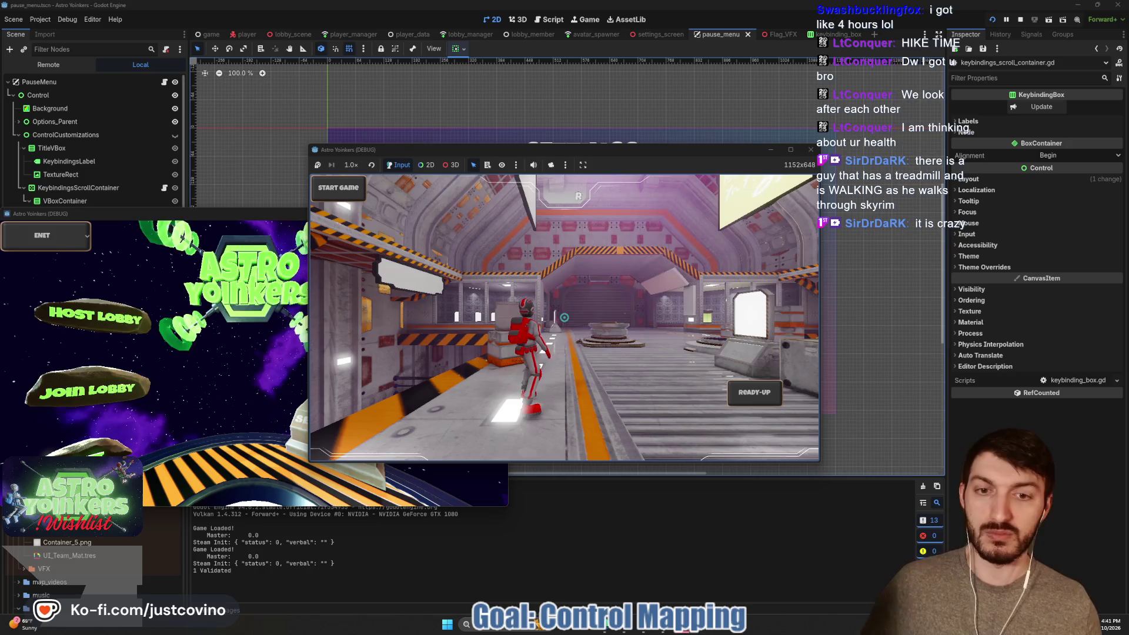
pyautogui.press('Escape')
pyautogui.press('Down')
pyautogui.press('Down')
pyautogui.press('Down')
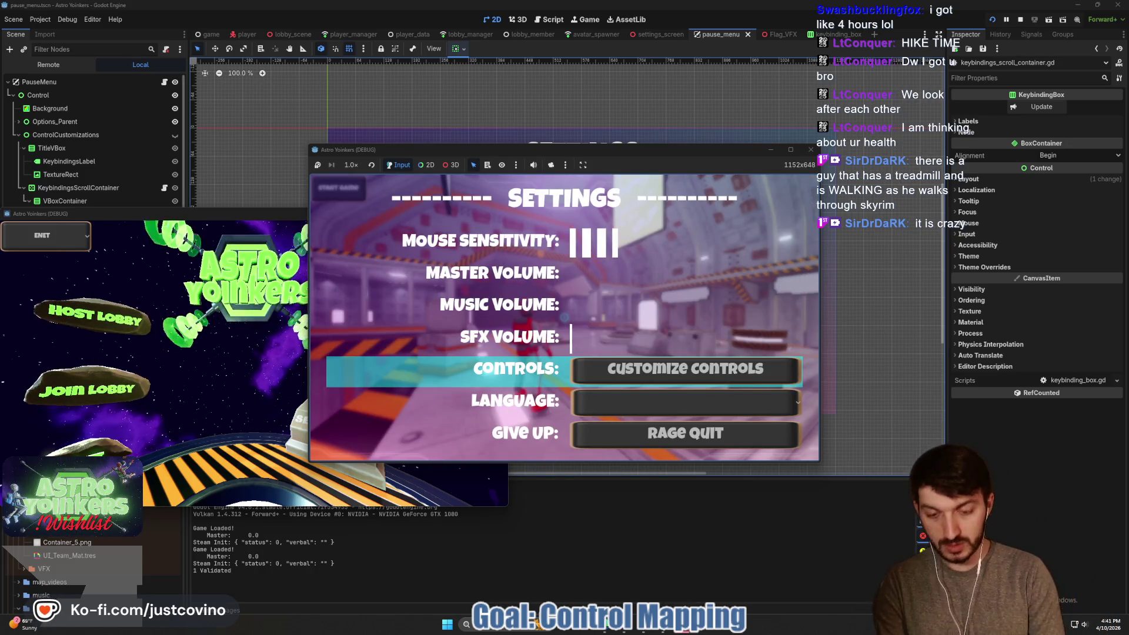
pyautogui.press('Return')
pyautogui.press('Down')
pyautogui.press('Down')
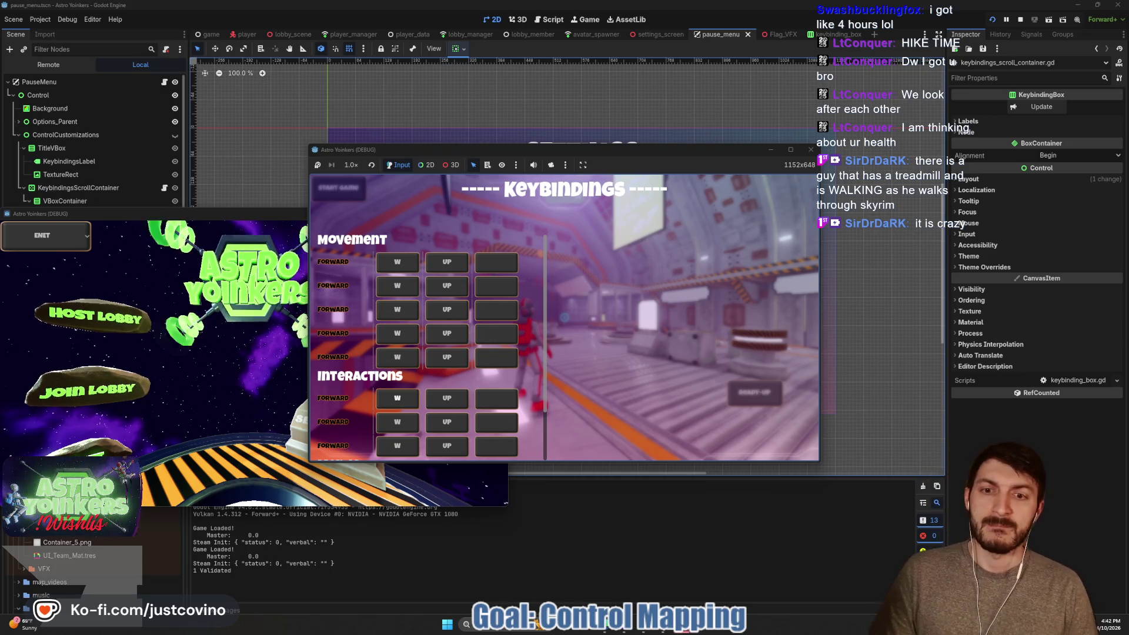
pyautogui.press('F8')
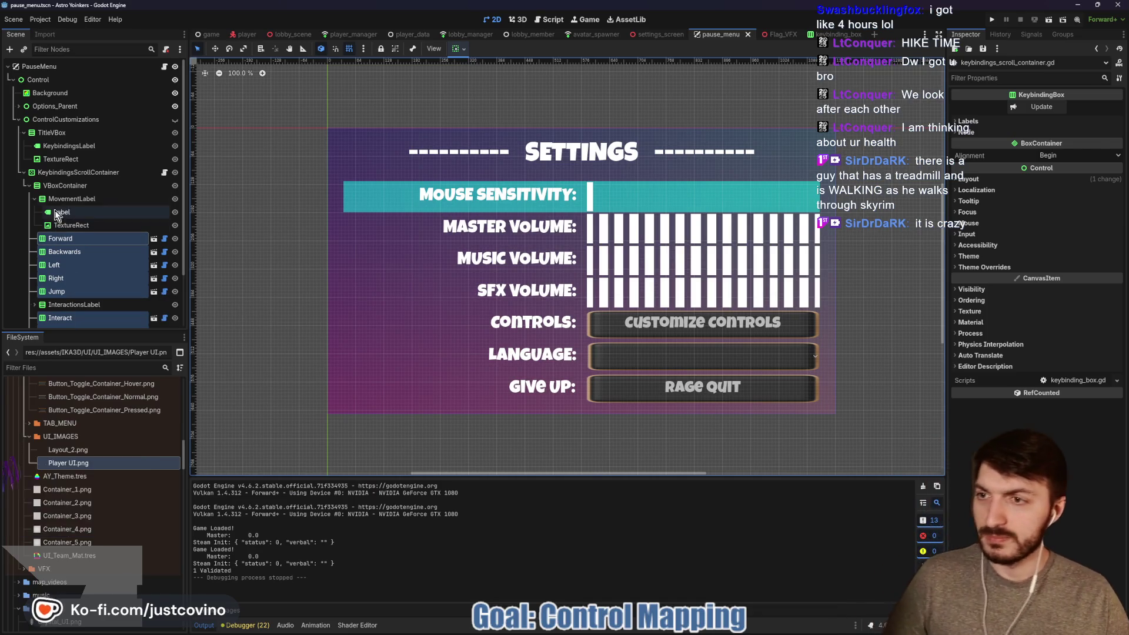
# Enable Scrollbar Follow Focus on KeybindingsScrollContainer, save the pause menu scene, and open its script
pyautogui.click(69, 172)
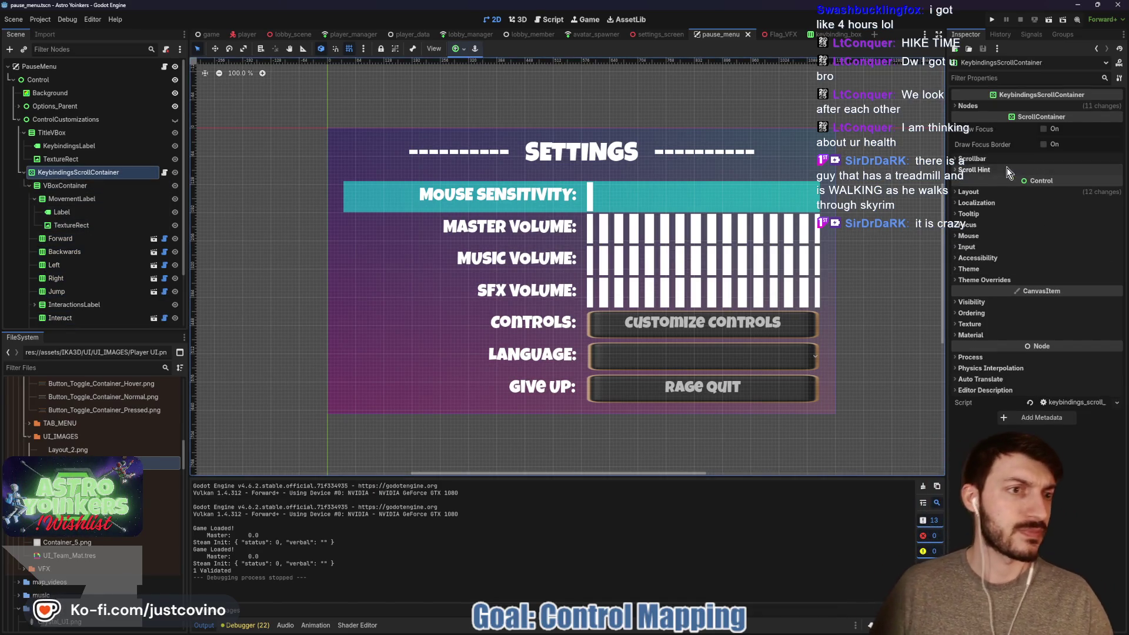
pyautogui.click(989, 160)
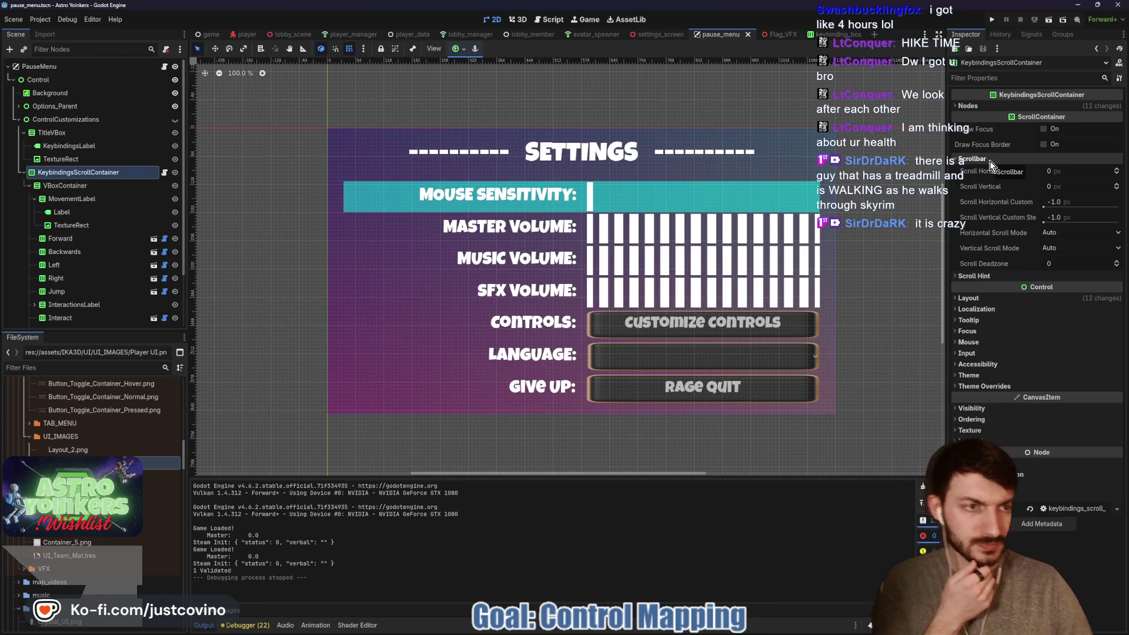
pyautogui.moveTo(1015, 236)
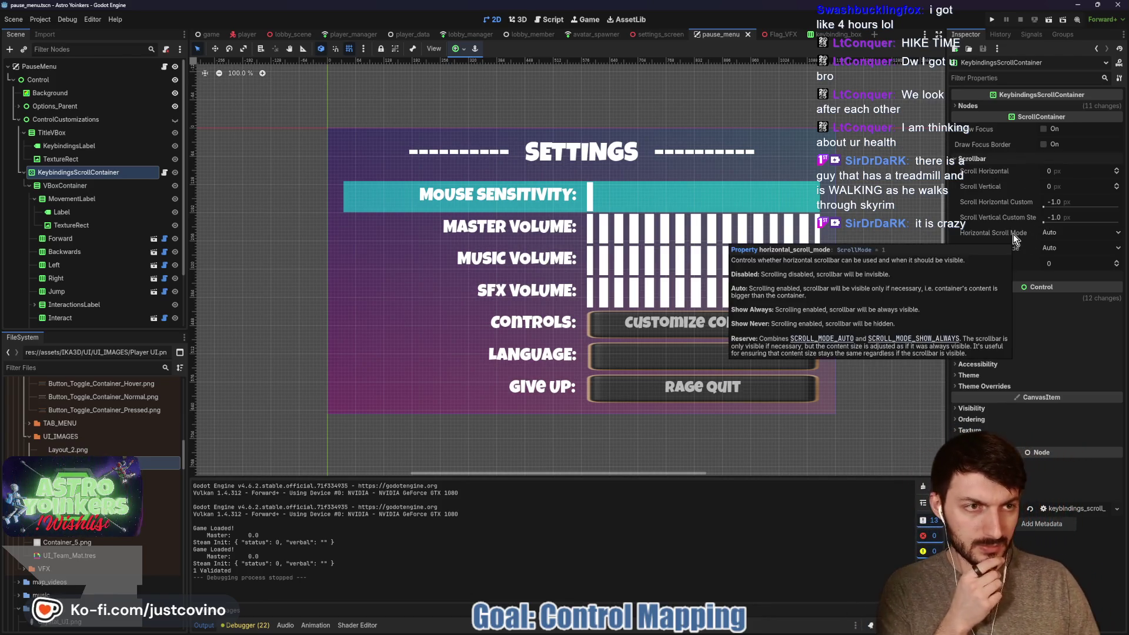
pyautogui.moveTo(1004, 148)
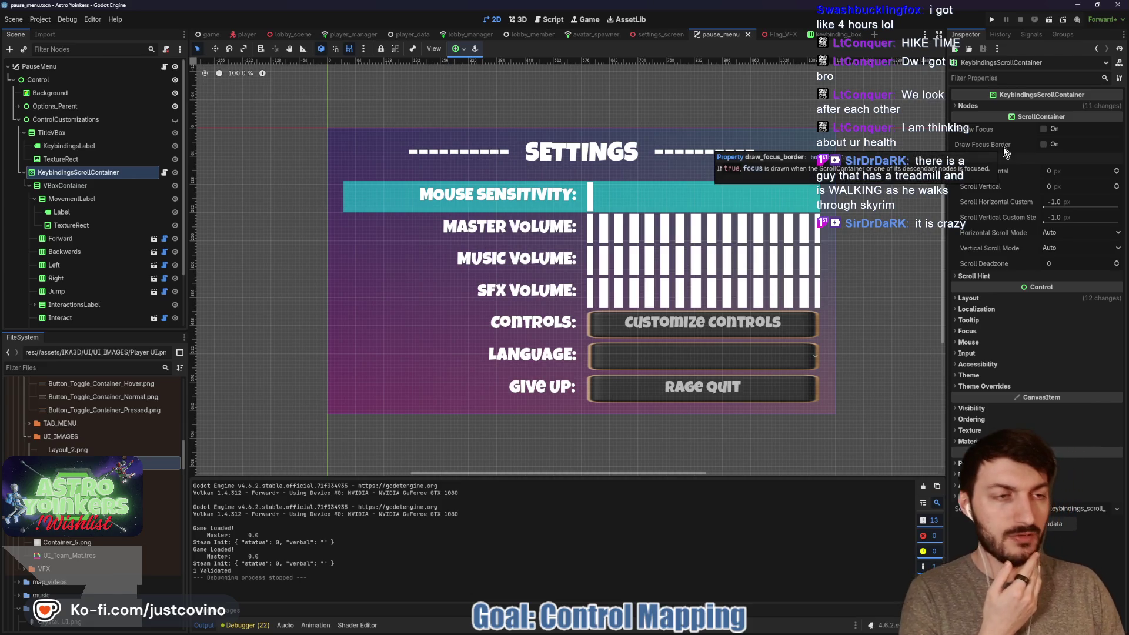
pyautogui.click(1043, 130)
pyautogui.moveTo(988, 134)
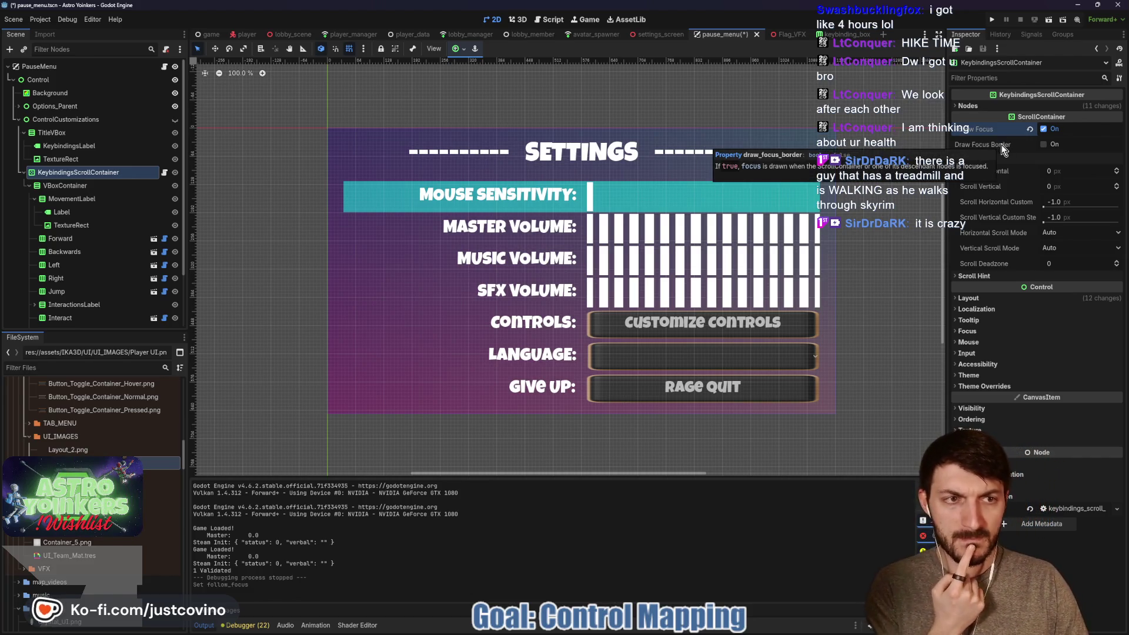
pyautogui.hotkey('ctrl', 's')
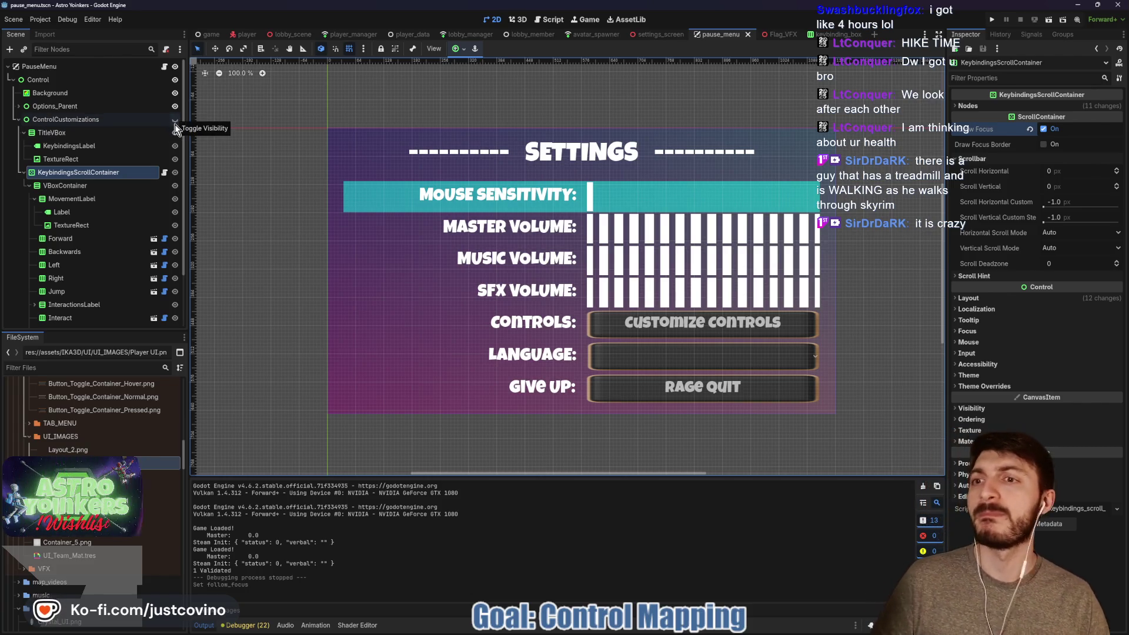
pyautogui.click(164, 172)
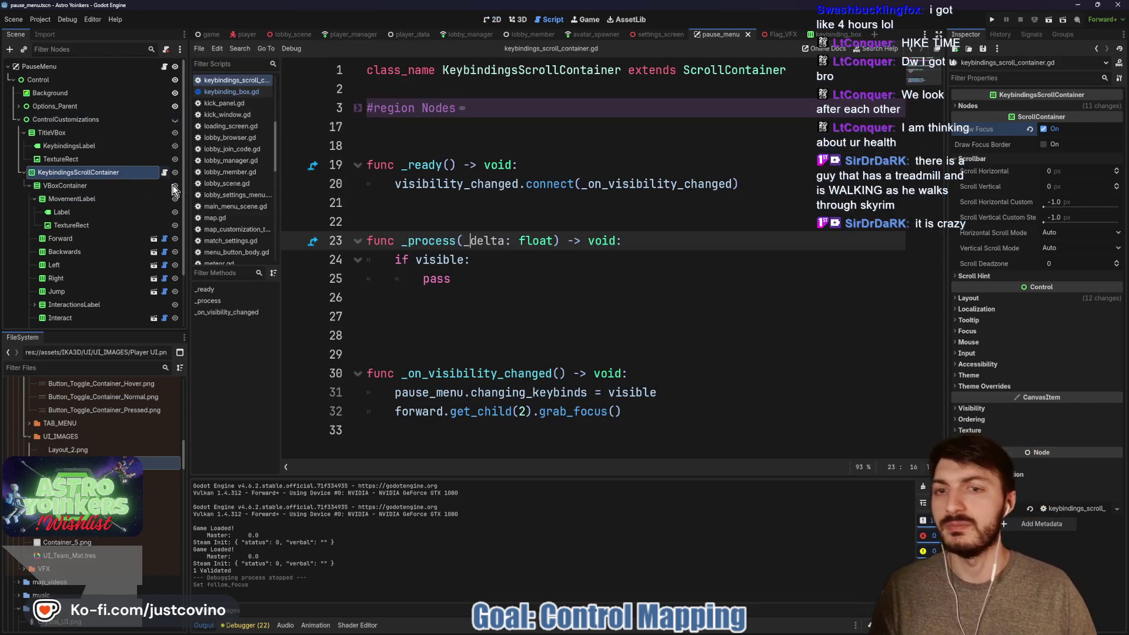
# Replace pass on line 25 with the start of an if statement
pyautogui.click(491, 285)
pyautogui.press('BackSpace')
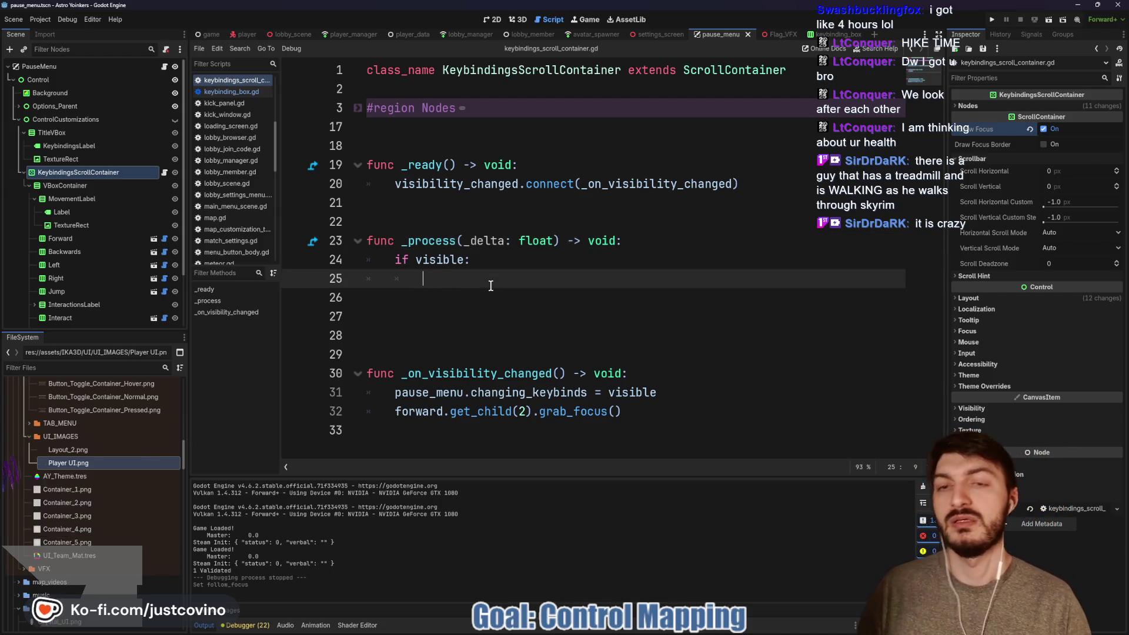
pyautogui.write('if')
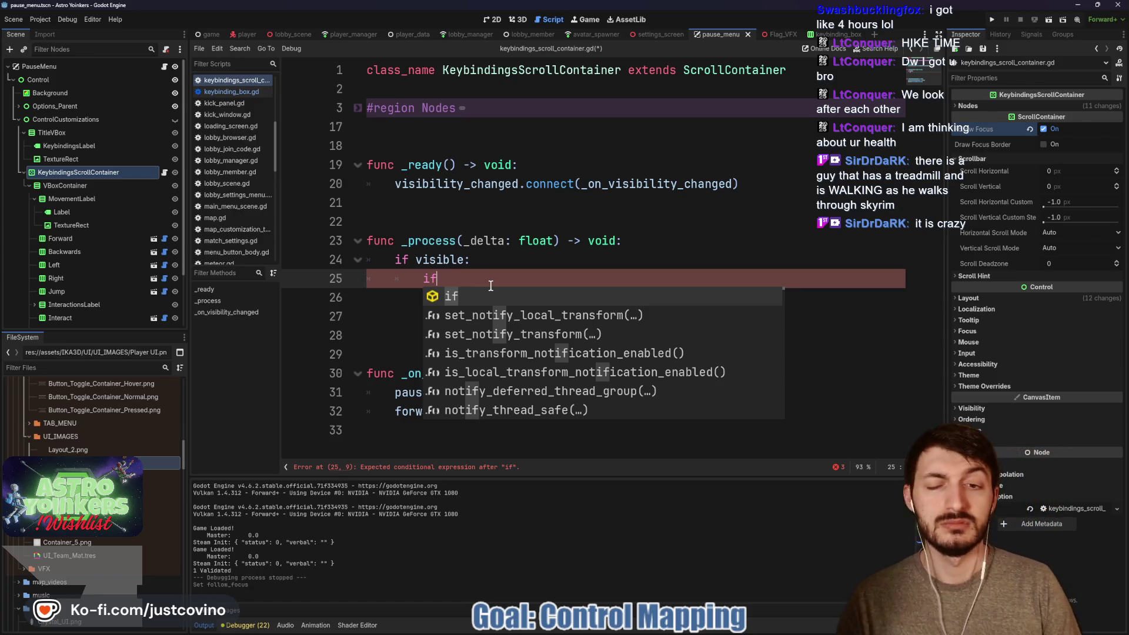
# Open pause_menu.gd and bring its _process escape handling into view
pyautogui.click(164, 67)
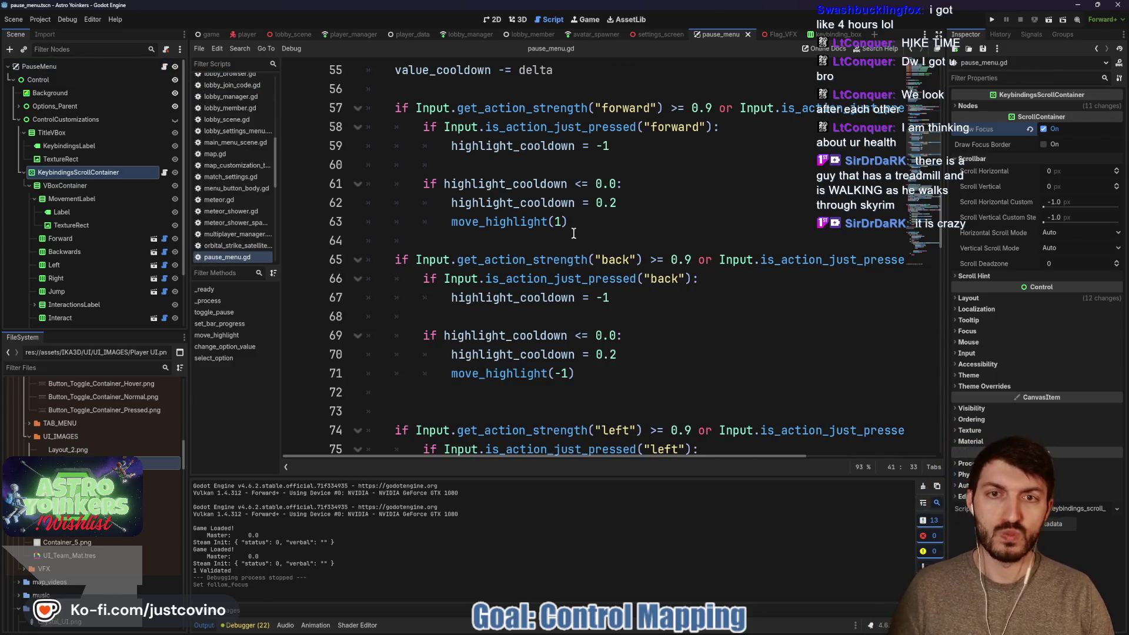
pyautogui.scroll(1, 571, 234)
pyautogui.scroll(-2, 600, 242)
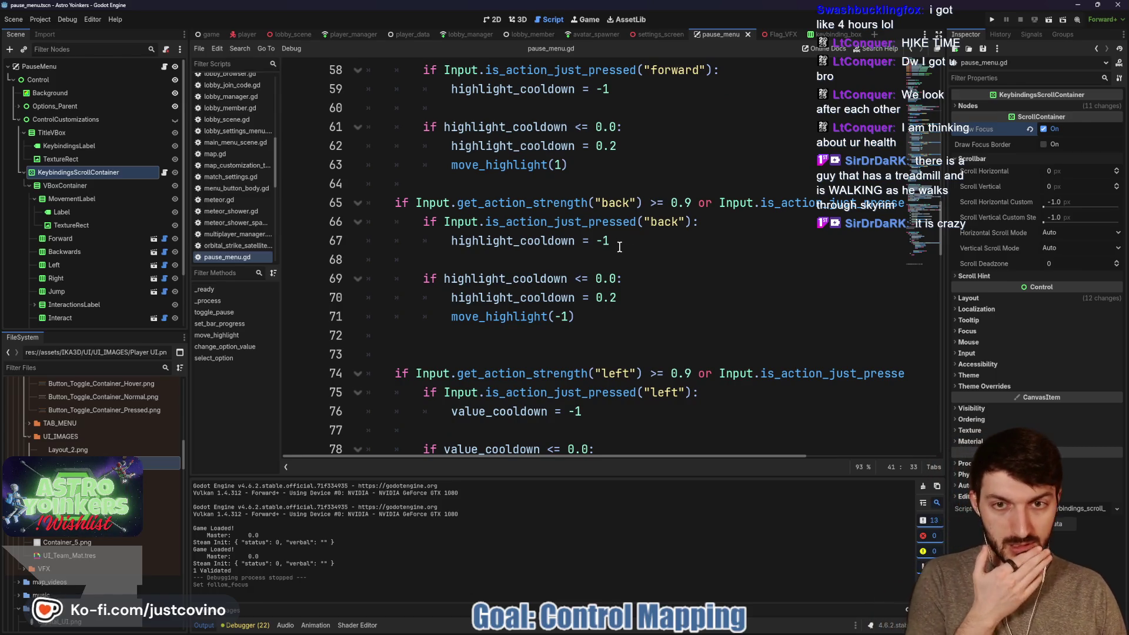
pyautogui.scroll(7, 622, 243)
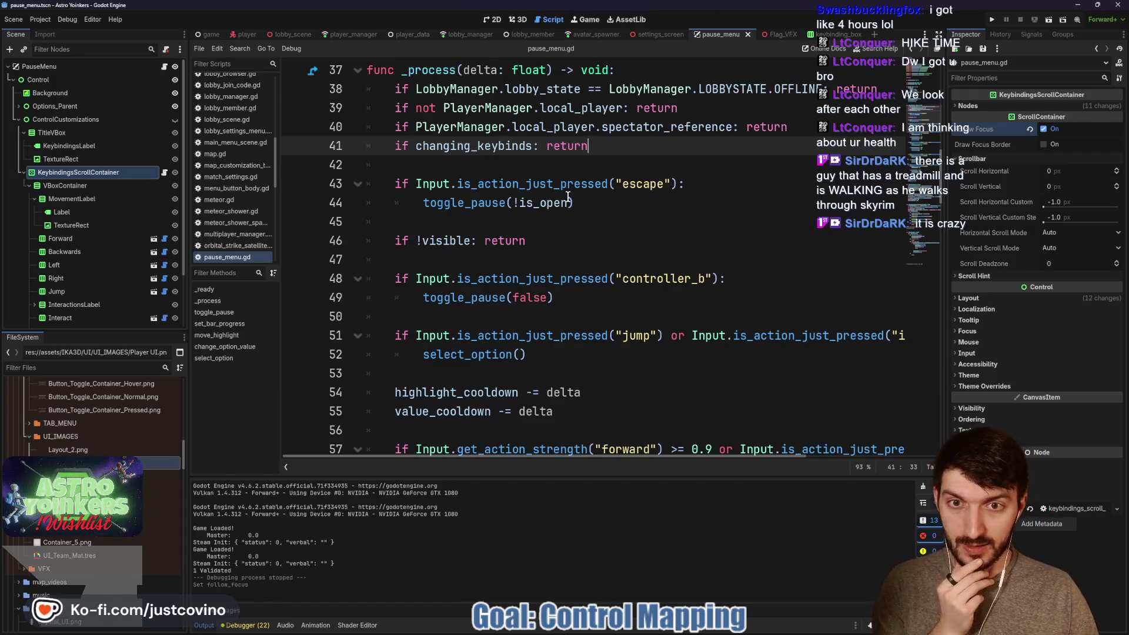
# Write if Input.is_action_just_pressed("escape"): in _process, leaving an empty indented line below
pyautogui.click(164, 172)
pyautogui.write('Input.action')
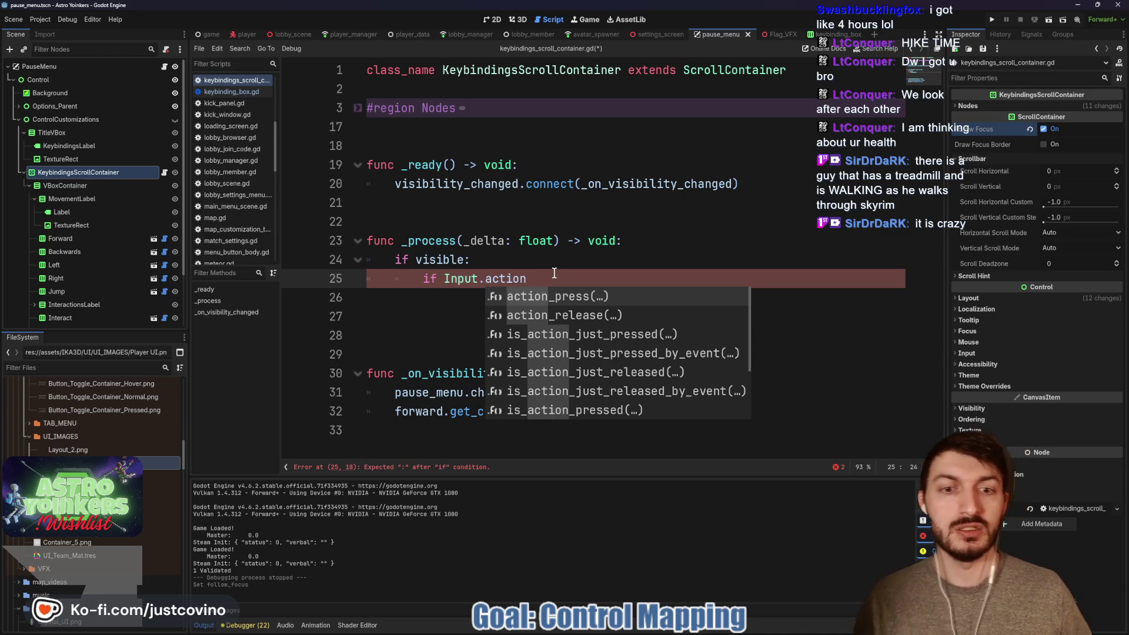
pyautogui.press('Down')
pyautogui.press('Down')
pyautogui.press('Return')
pyautogui.write('"es')
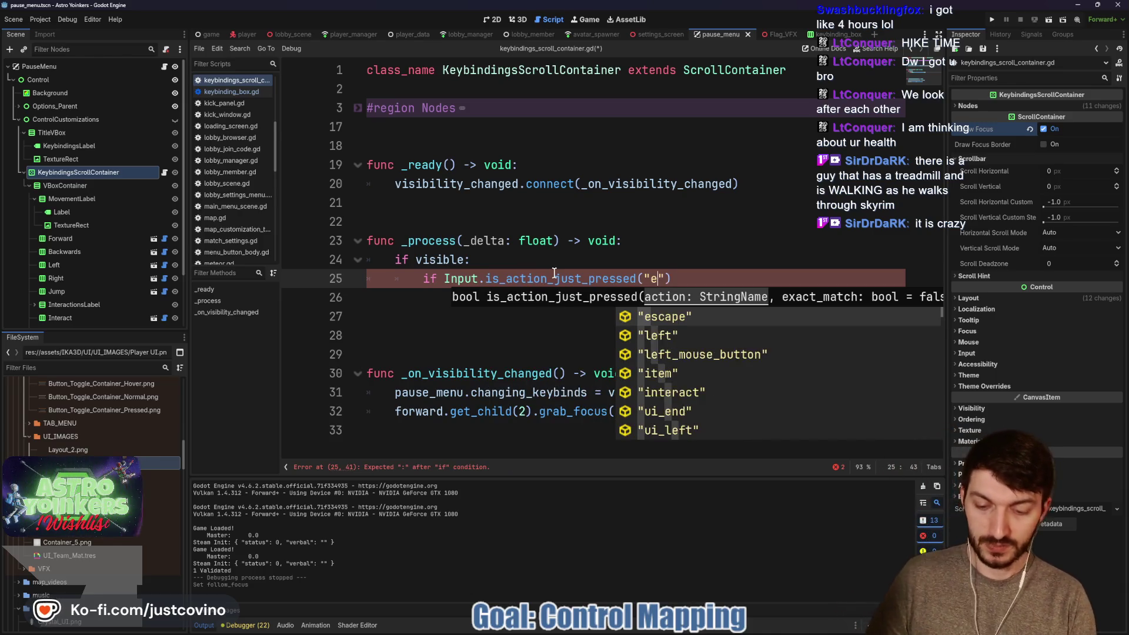
pyautogui.press('Return')
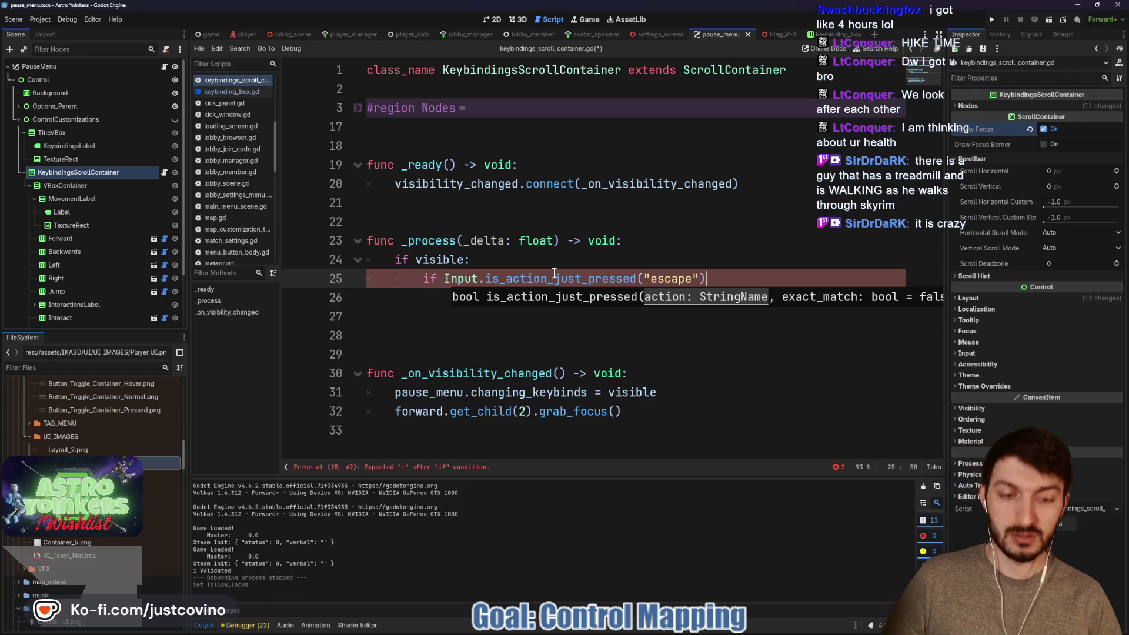
pyautogui.write(':')
pyautogui.press('Return')
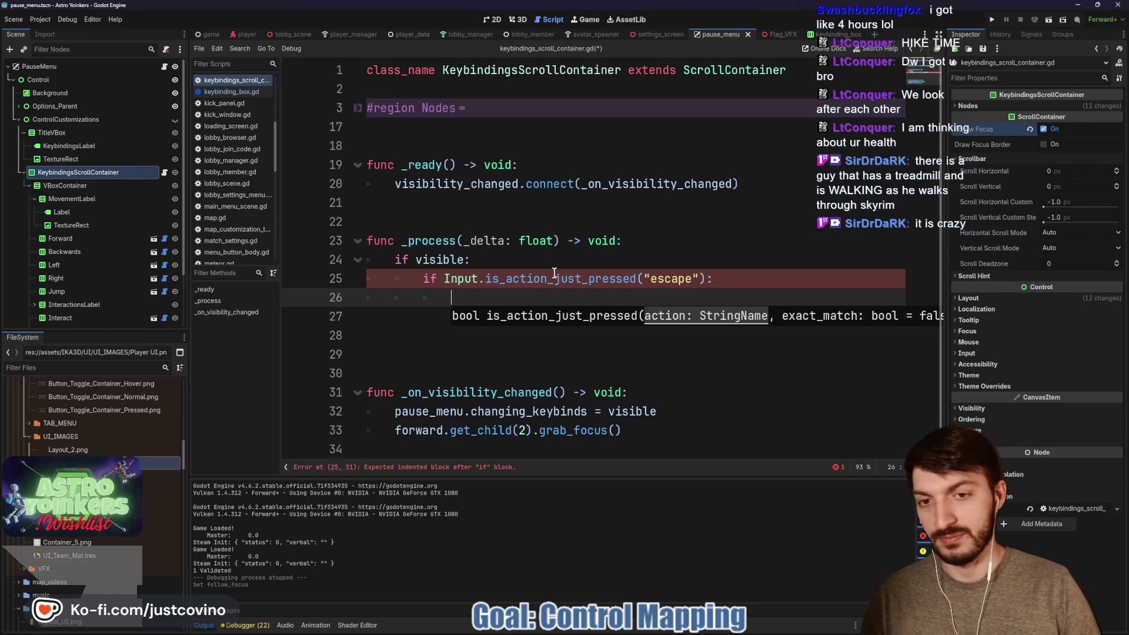
pyautogui.press('Escape')
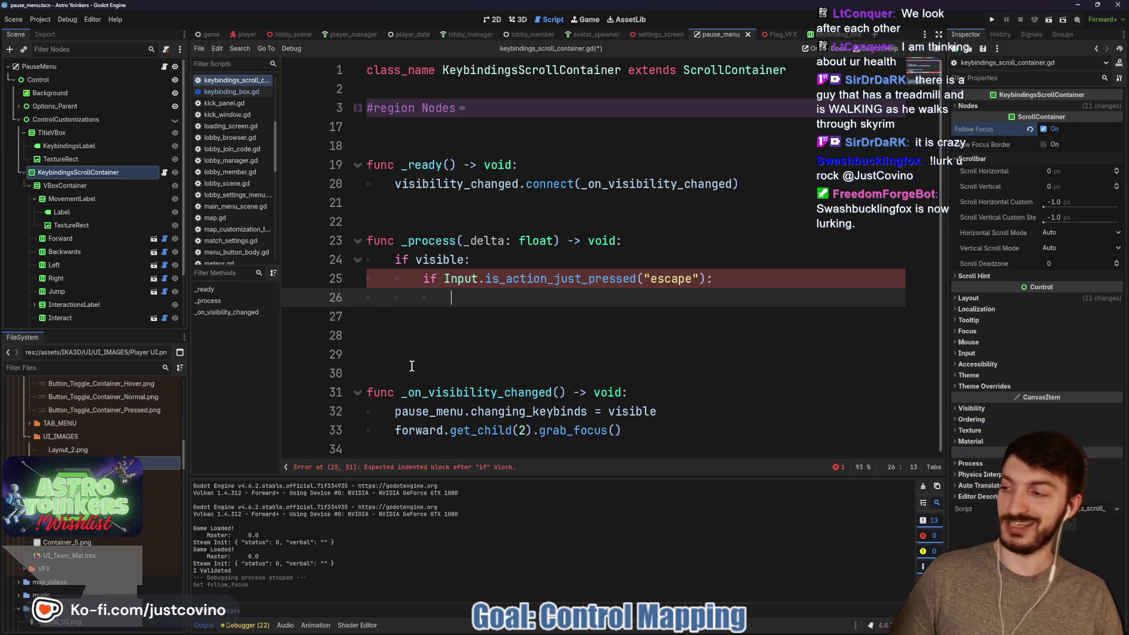
pyautogui.click(411, 366)
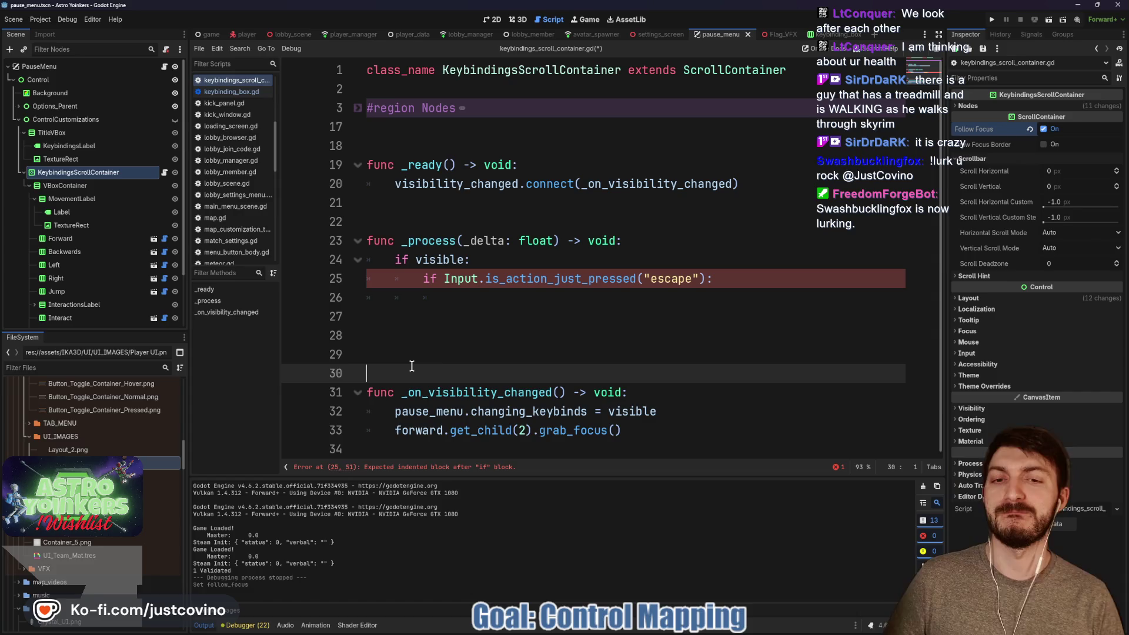
pyautogui.click(461, 298)
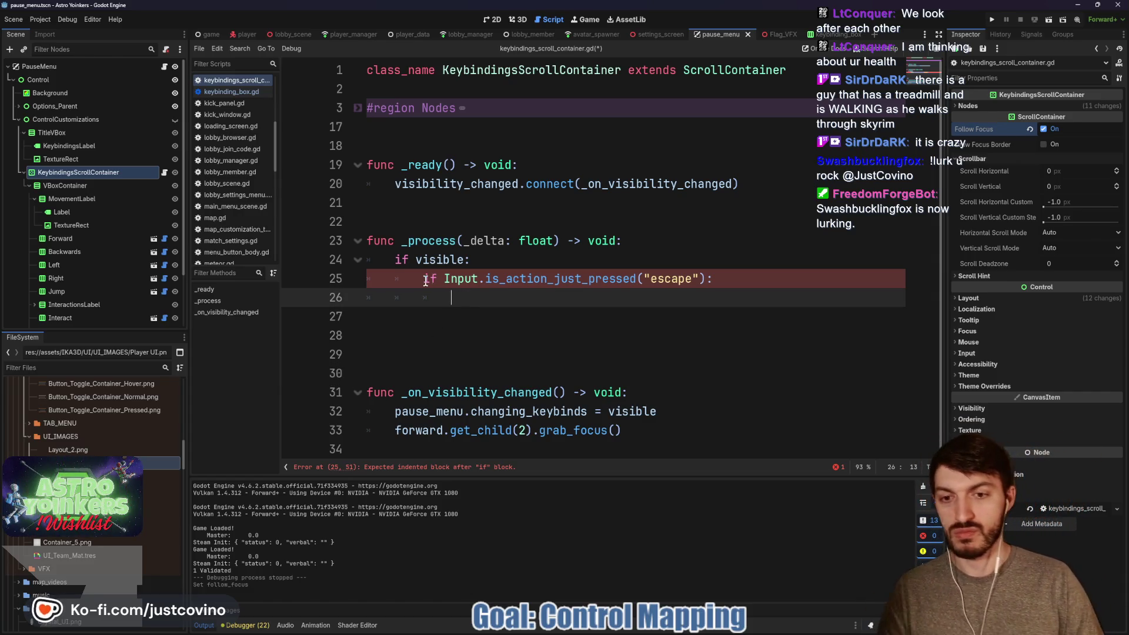
# Add 'if visible:' in _on_visibility_changed and indent grab_focus beneath it
pyautogui.click(650, 411)
pyautogui.press('Return')
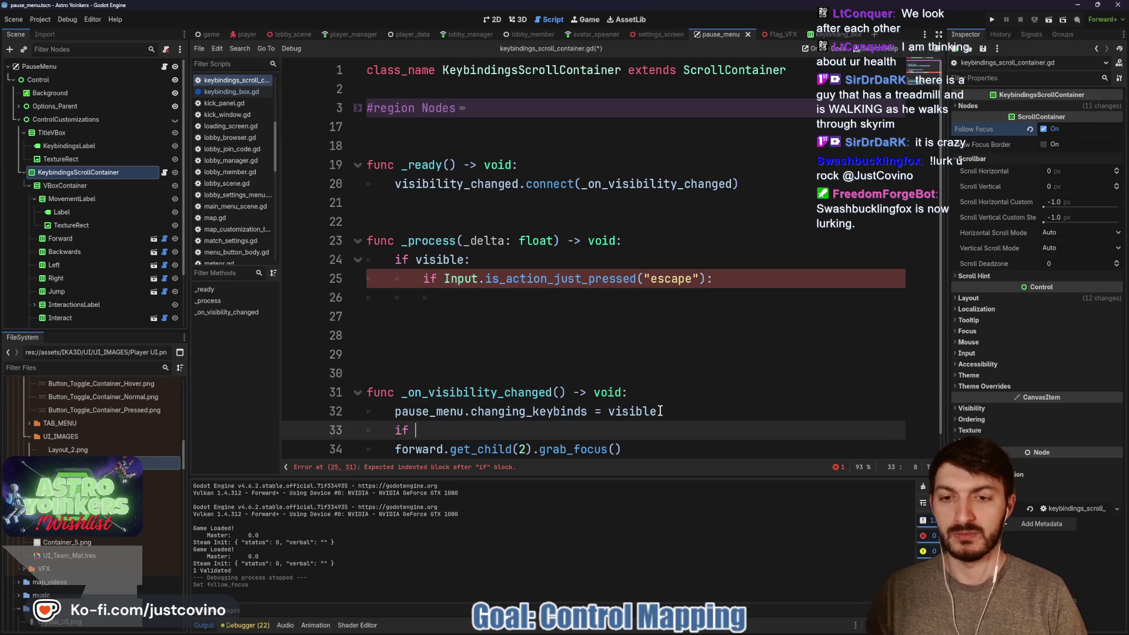
pyautogui.write('visible:')
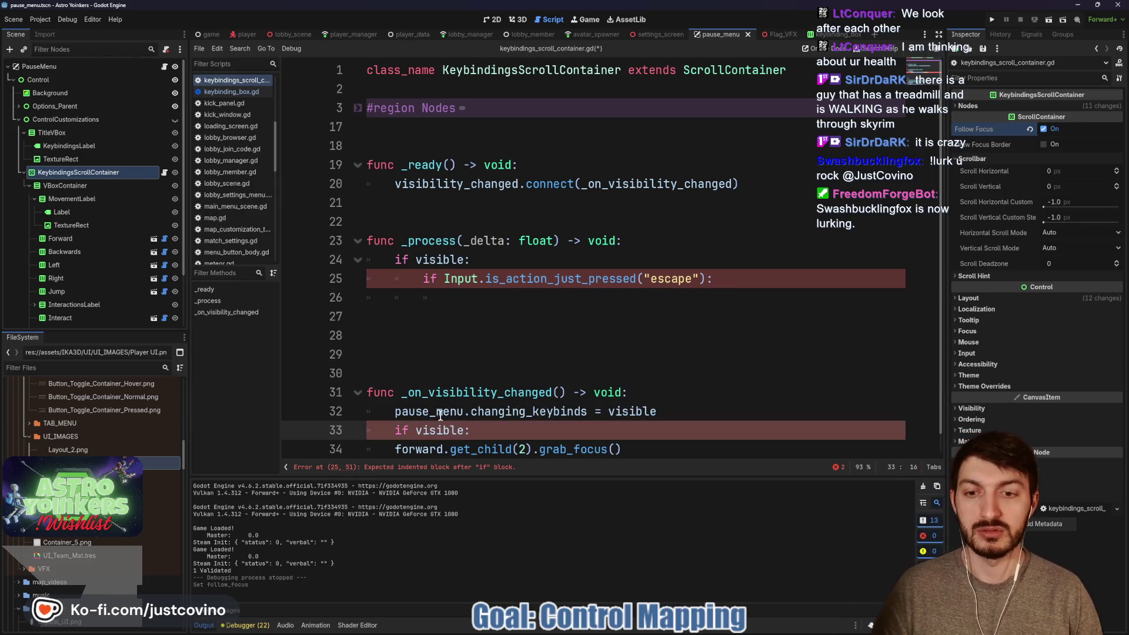
pyautogui.click(388, 449)
pyautogui.press('Tab')
pyautogui.click(458, 306)
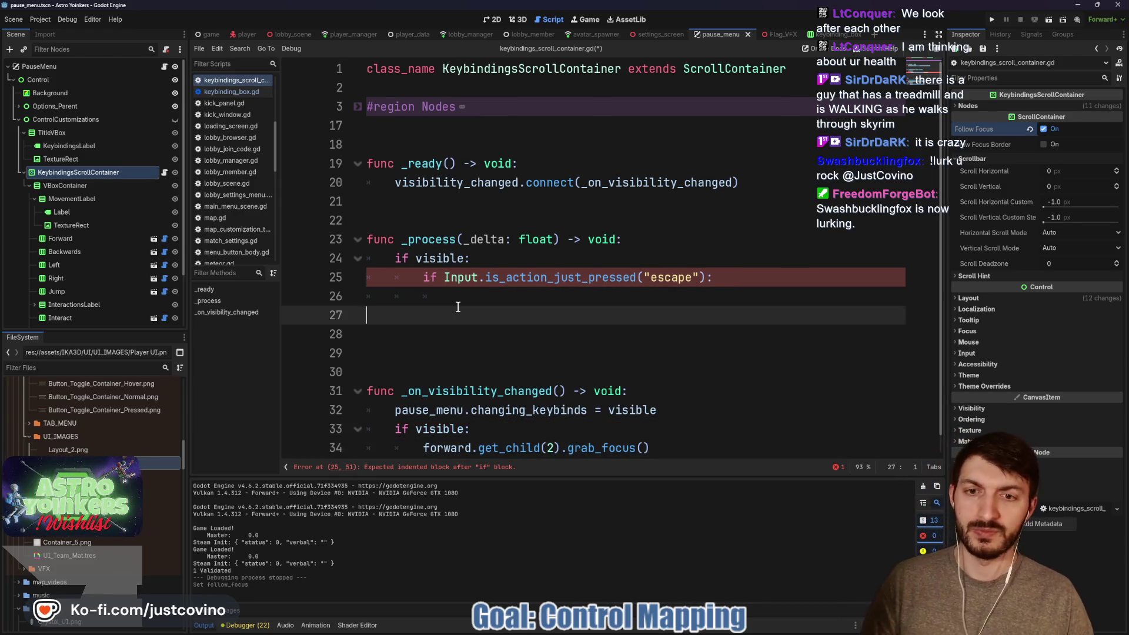
pyautogui.press('Up')
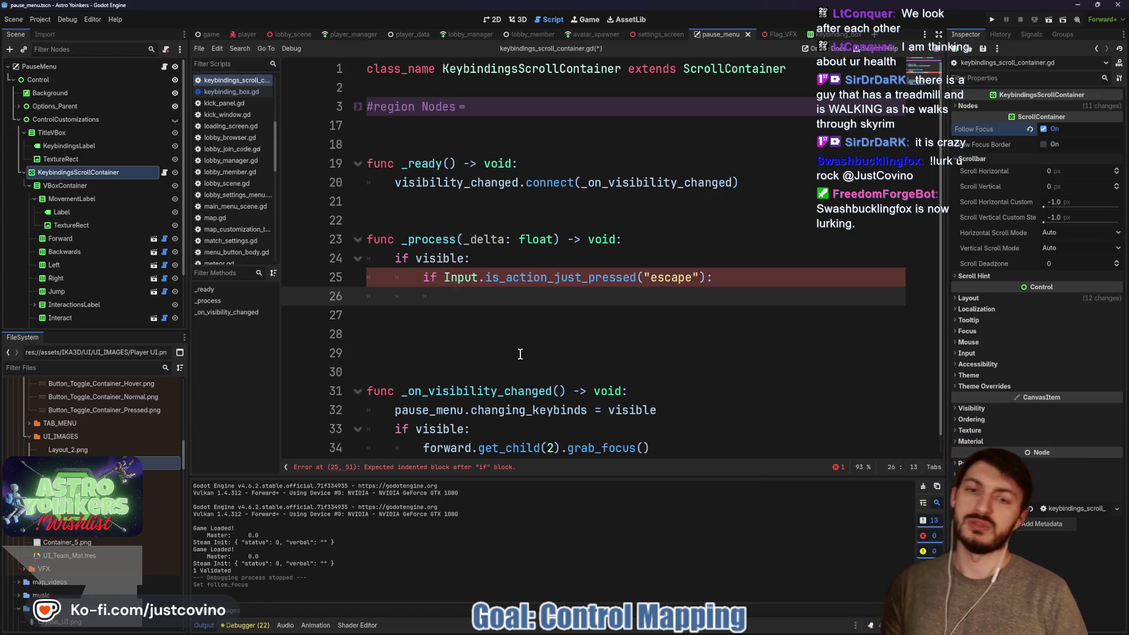
# Add hide() in the escape branch and start a pause_menu.option... line below it
pyautogui.write('ide')
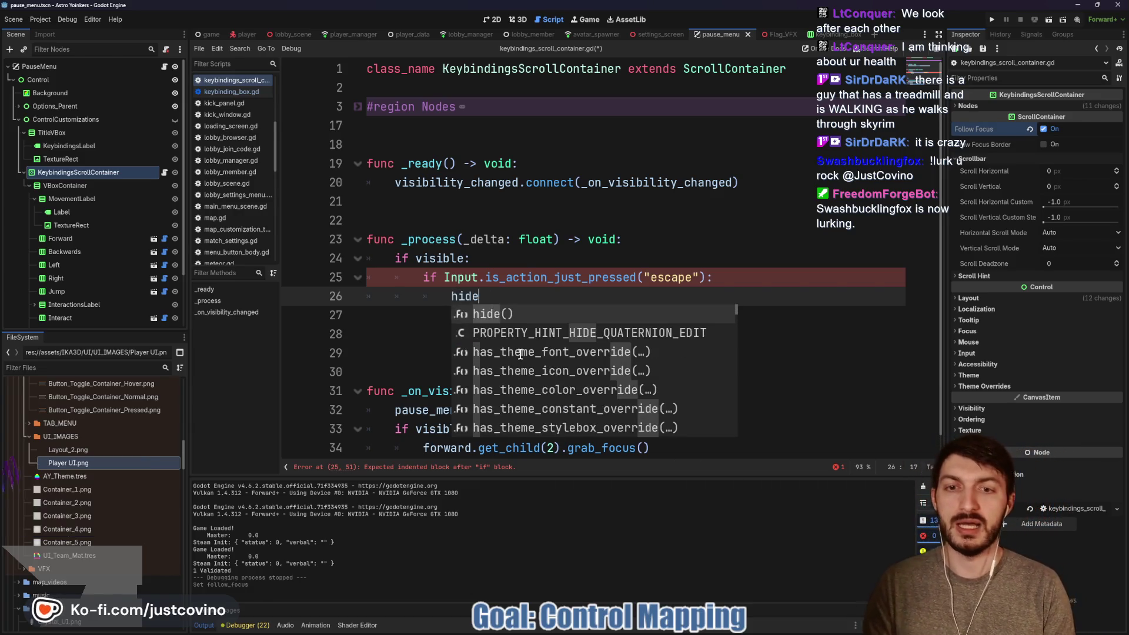
pyautogui.press('Return')
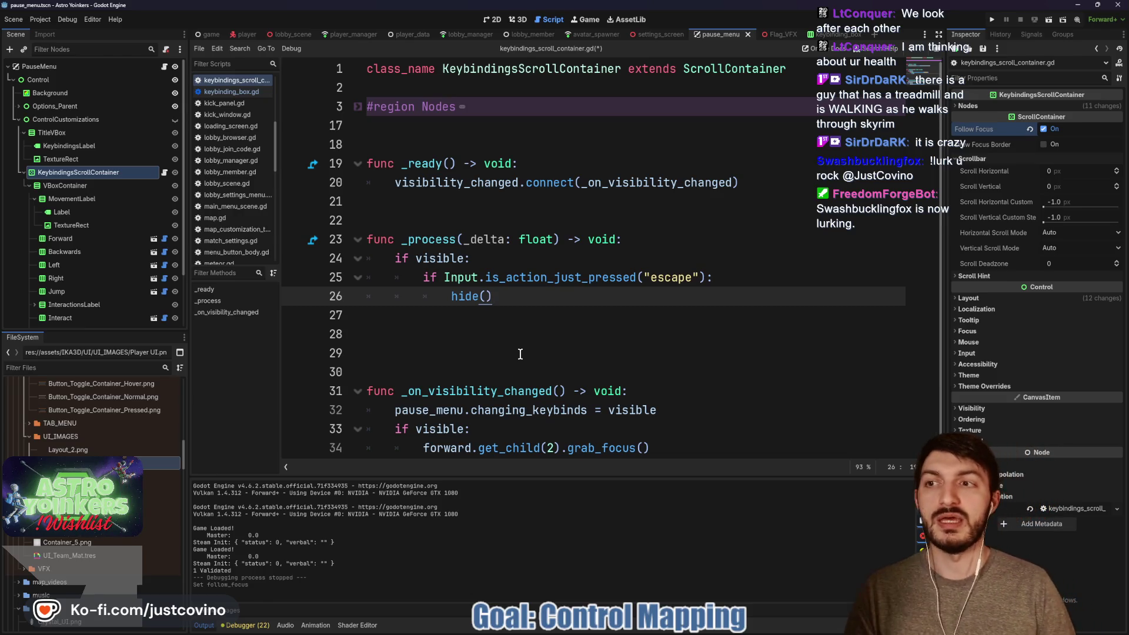
pyautogui.press('Return')
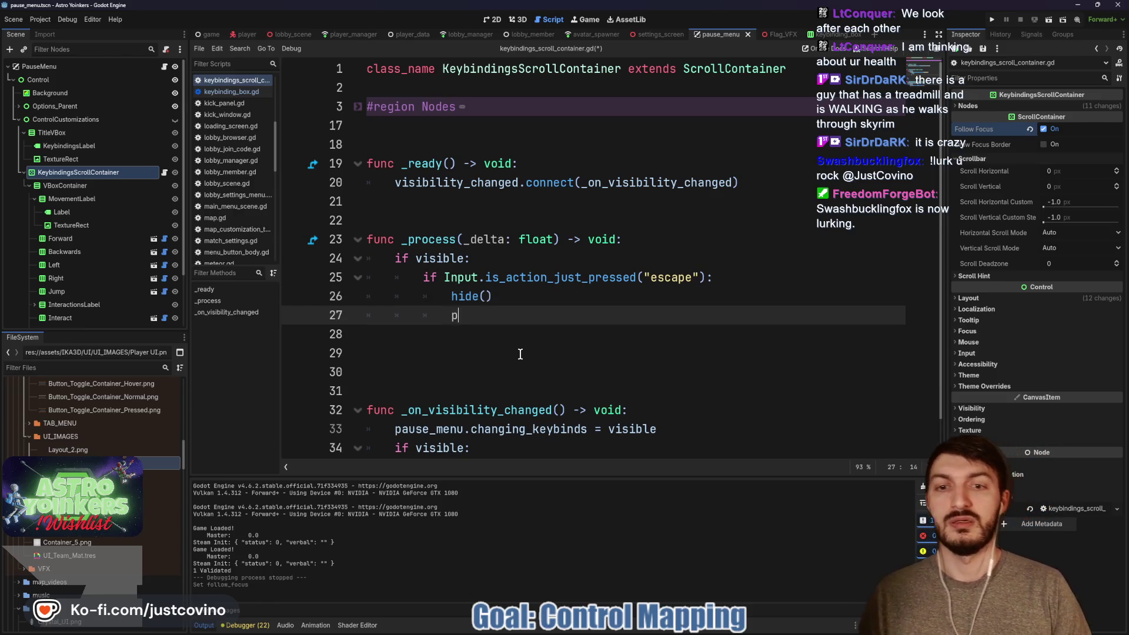
pyautogui.write('a')
pyautogui.press('Return')
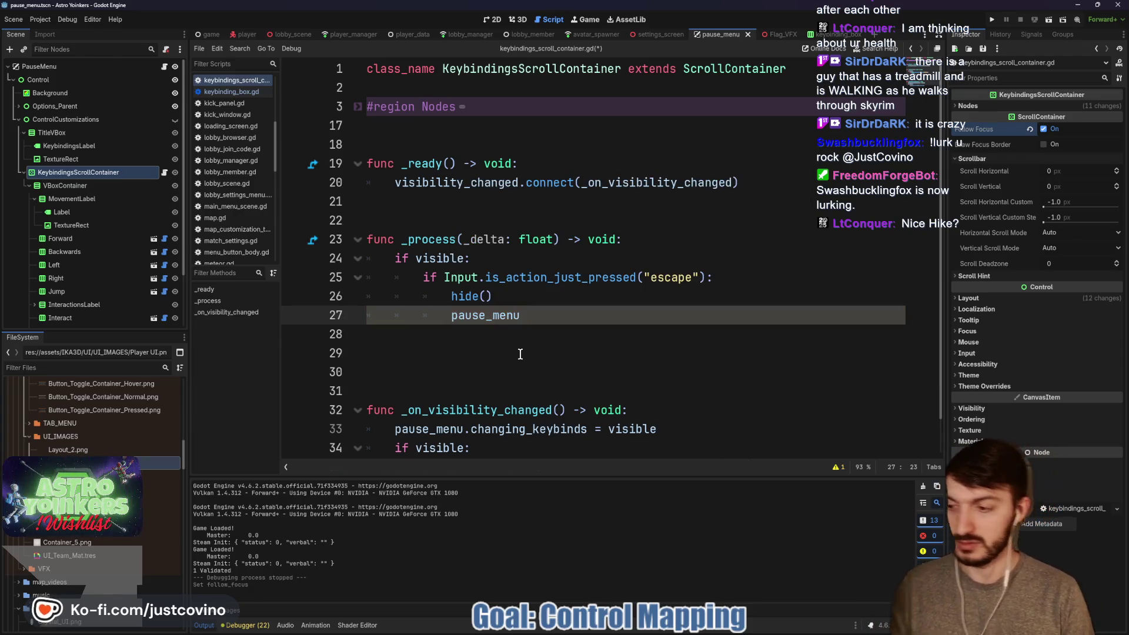
pyautogui.write('.')
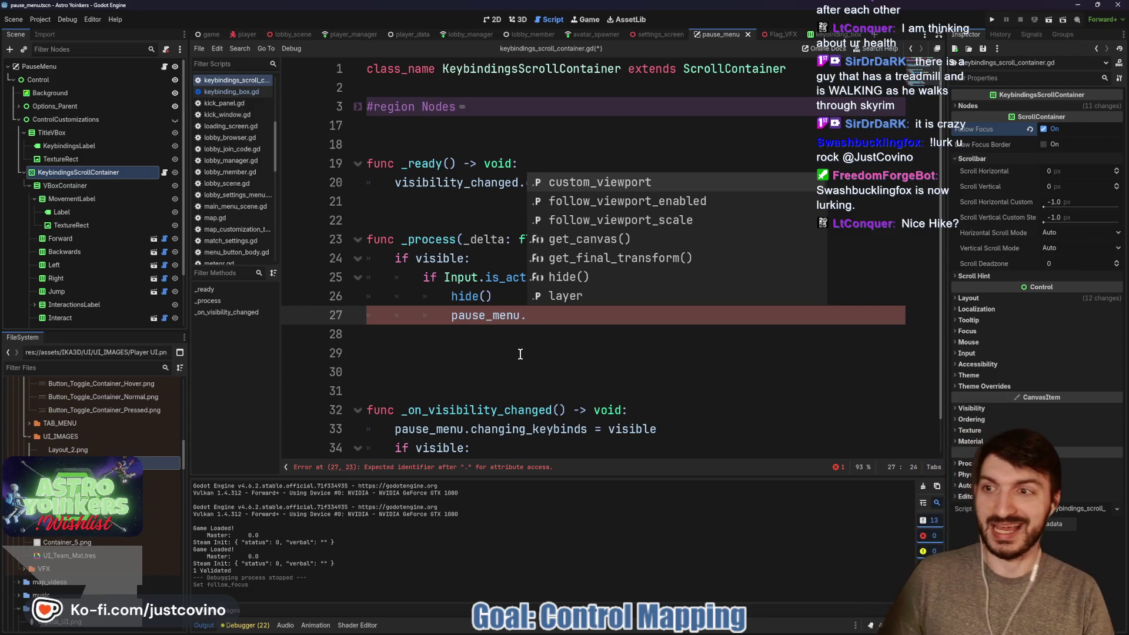
pyautogui.write('op')
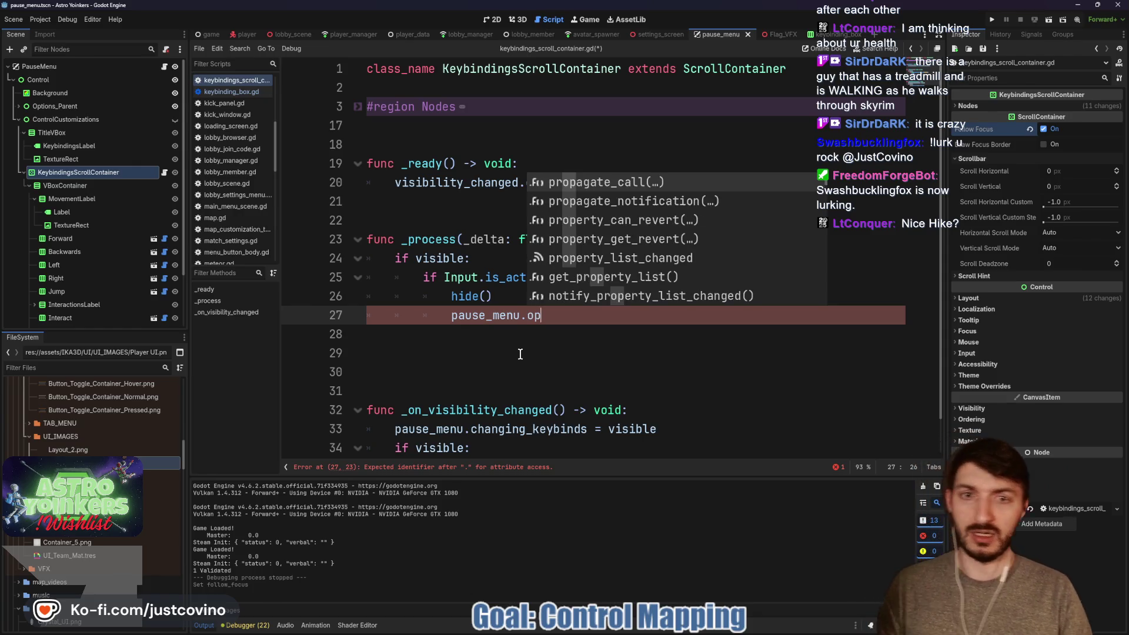
pyautogui.write('tion')
# Complete it as pause_menu.options_parent.show() using the name copied from pause_menu.gd, save, and run
pyautogui.keyDown('ctrl'); pyautogui.click(541, 315); pyautogui.keyUp('ctrl')
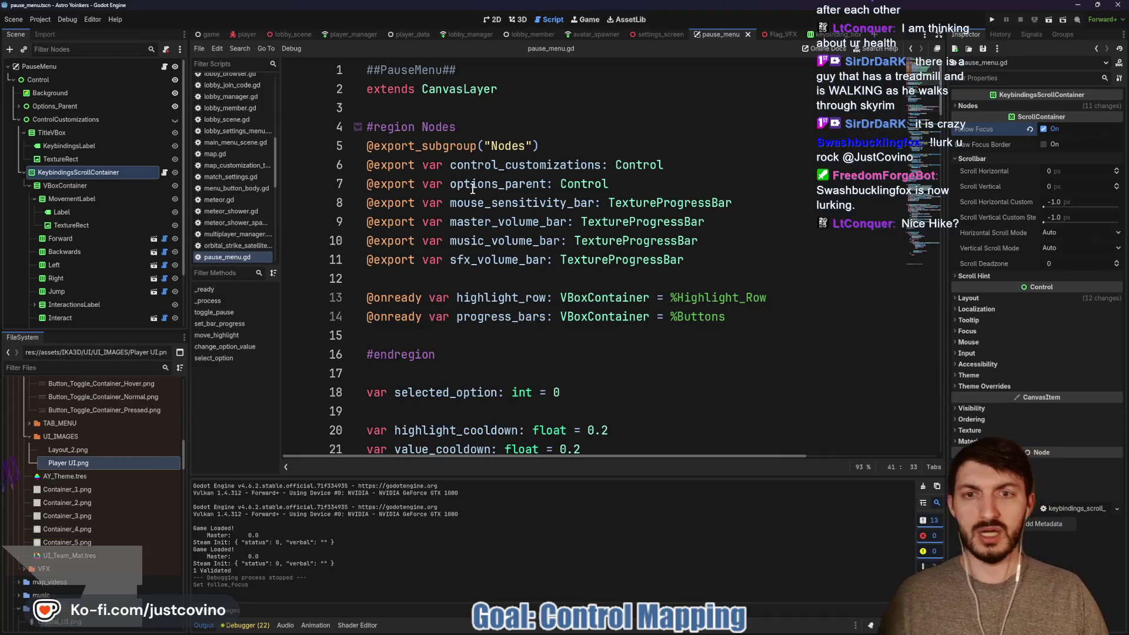
pyautogui.doubleClick(524, 184)
pyautogui.hotkey('ctrl', 'c')
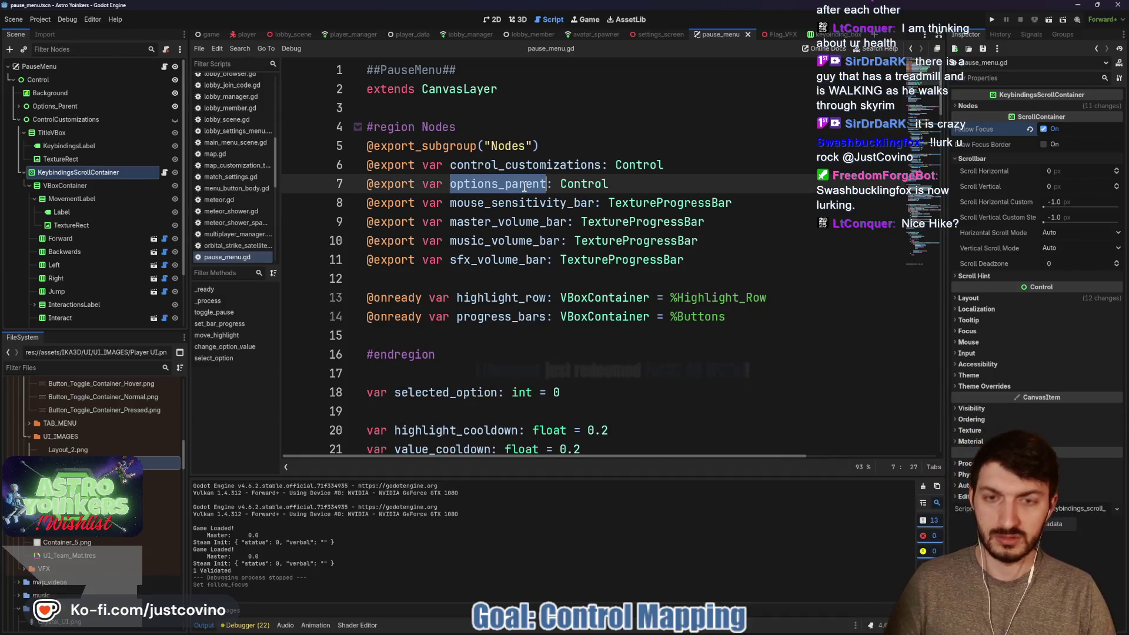
pyautogui.hotkey('alt', 'Left')
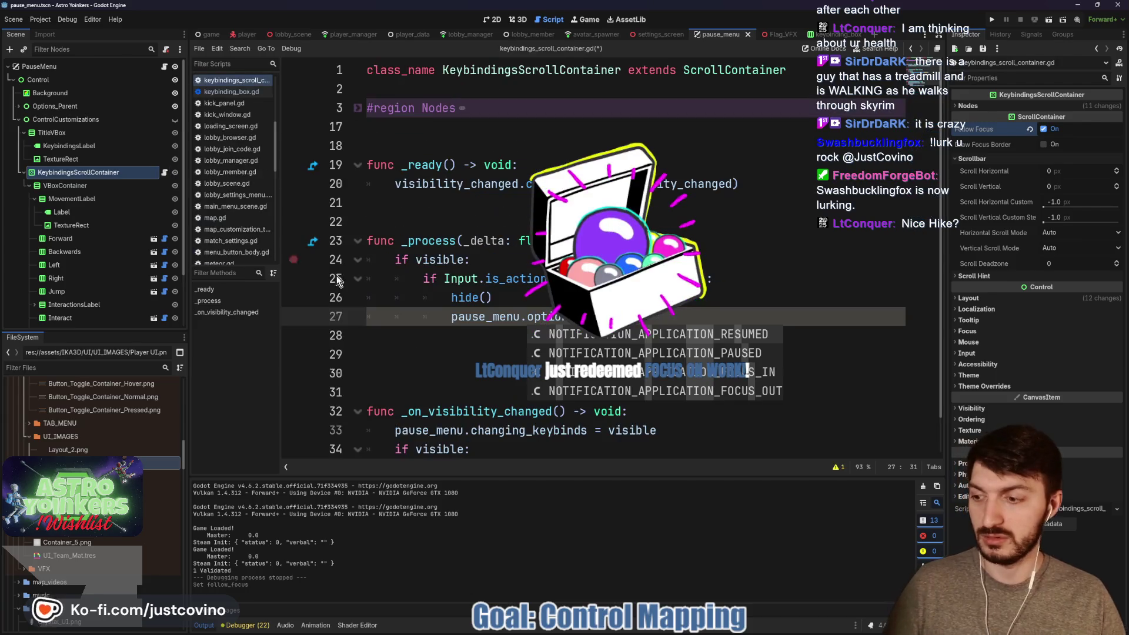
pyautogui.doubleClick(574, 308)
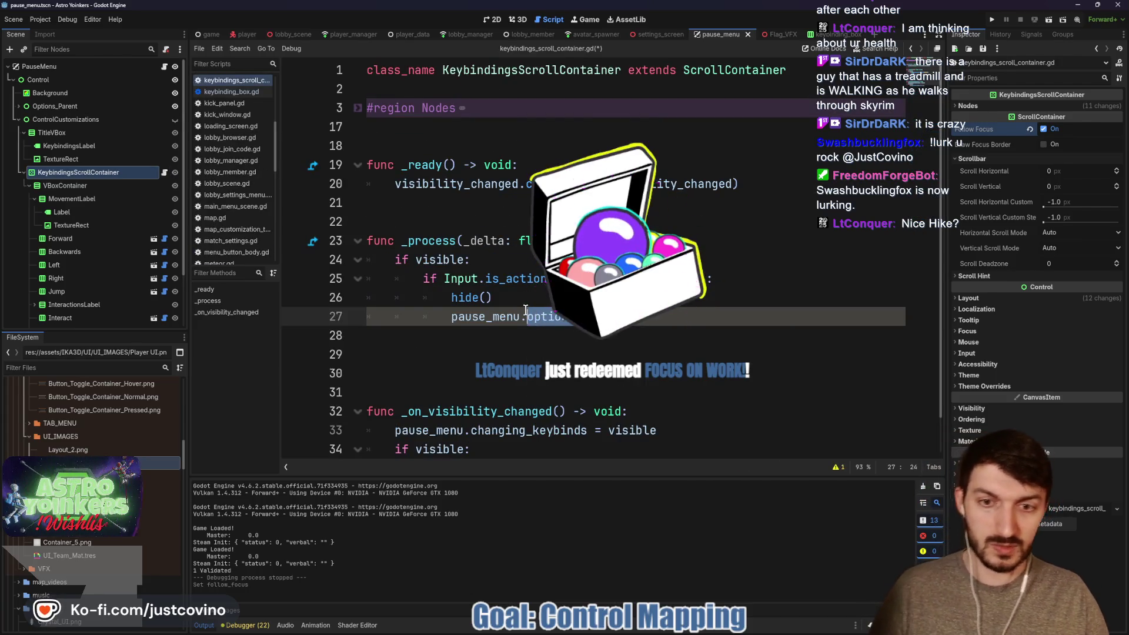
pyautogui.hotkey('ctrl', 'v')
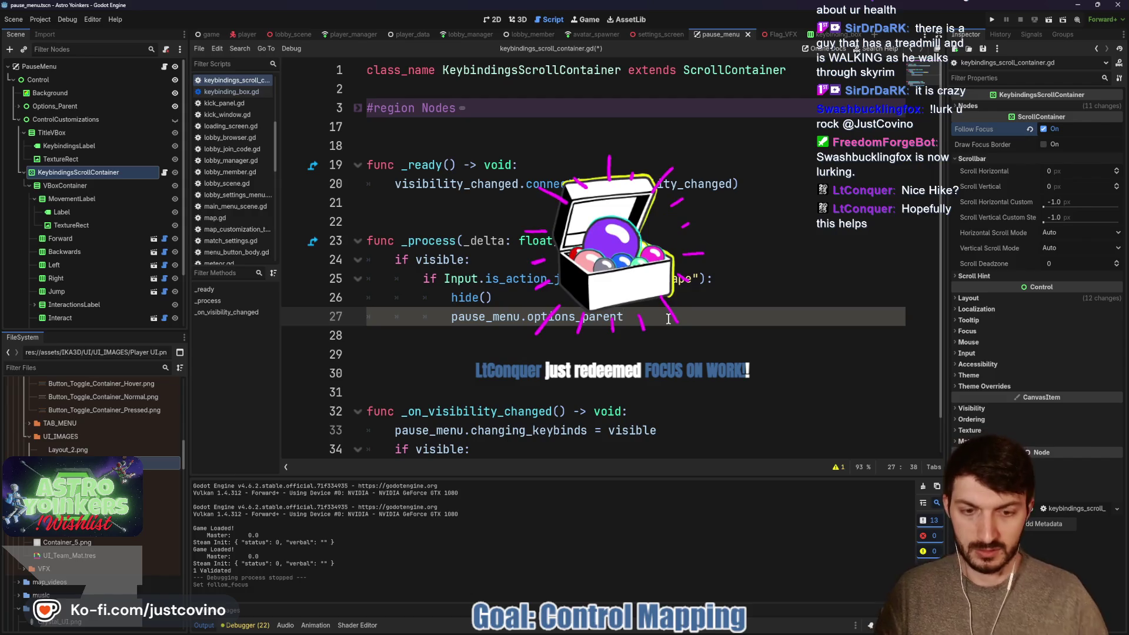
pyautogui.write('.show()')
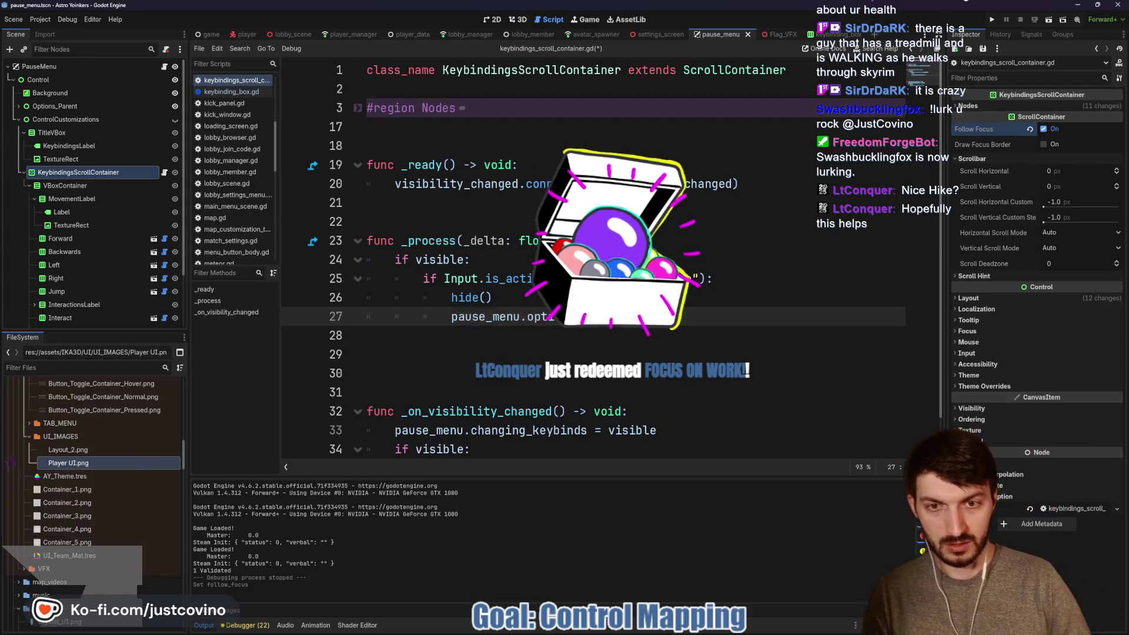
pyautogui.hotkey('ctrl', 's')
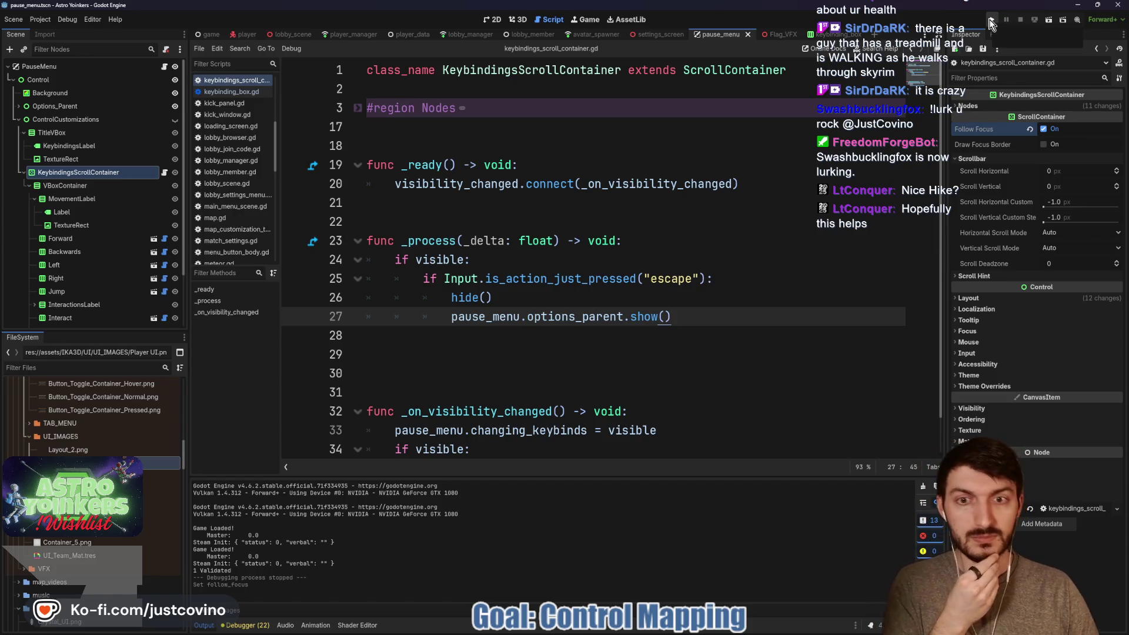
pyautogui.click(991, 22)
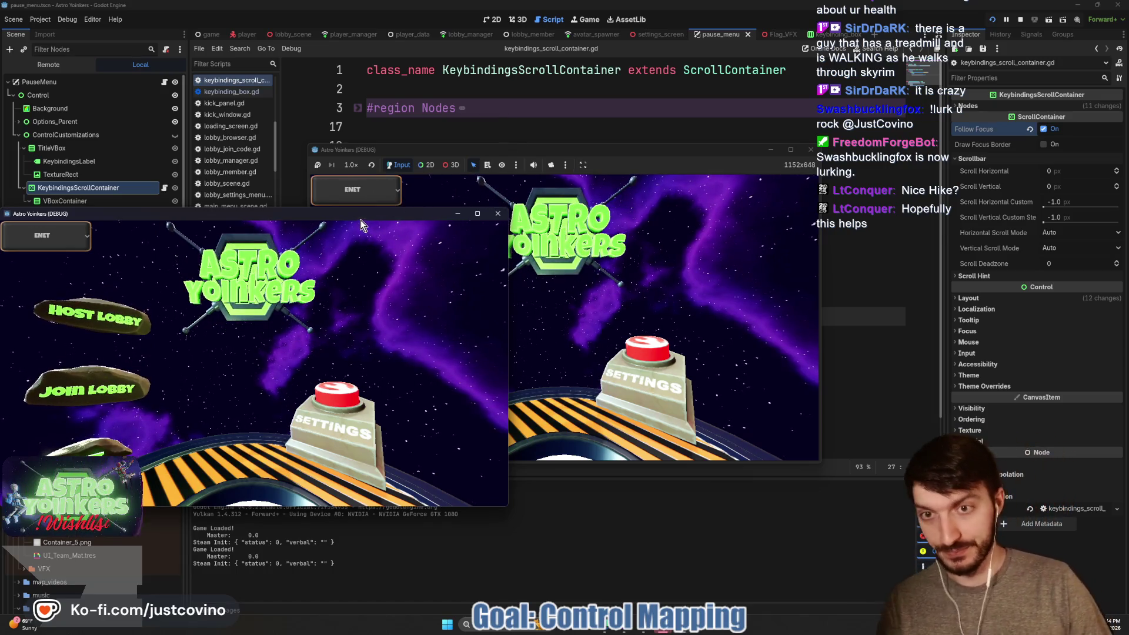
# Arrange both game windows, host a private lobby, and open Keybindings from Settings > Controls
pyautogui.moveTo(359, 218); pyautogui.dragTo(922, 219)
pyautogui.moveTo(556, 155); pyautogui.dragTo(296, 168)
pyautogui.click(151, 282)
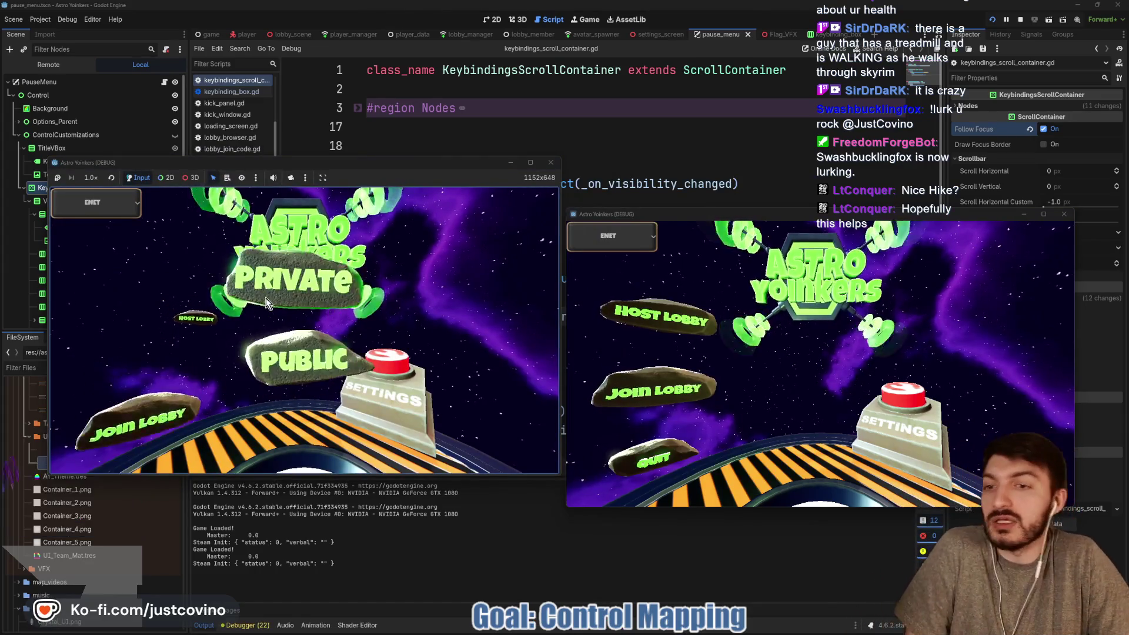
pyautogui.click(284, 291)
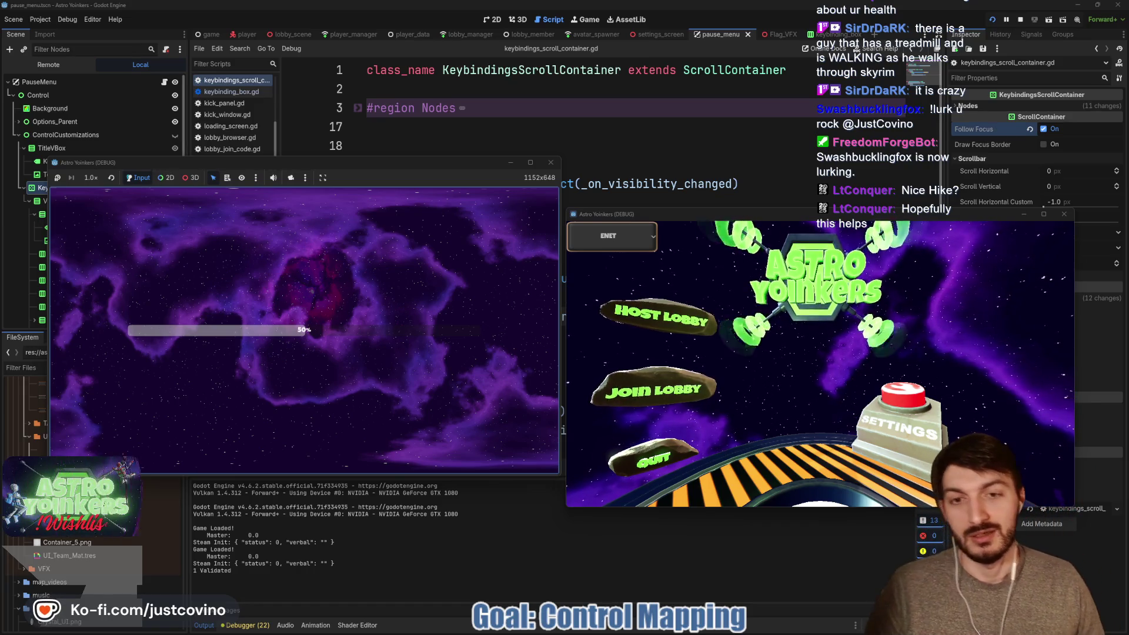
pyautogui.press('w')
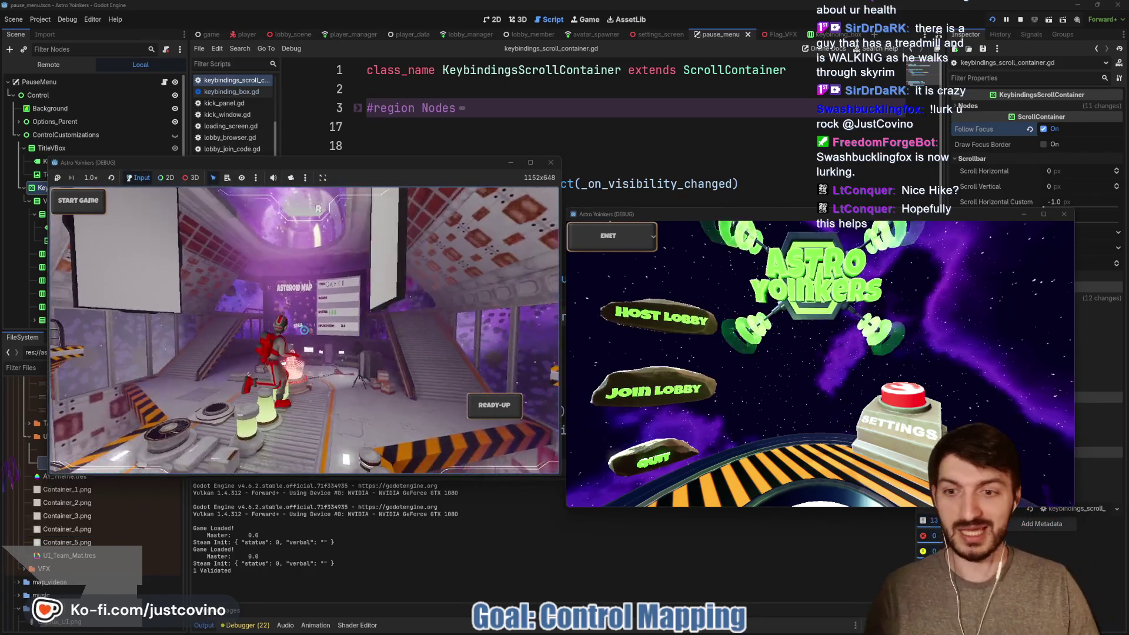
pyautogui.press('Escape')
pyautogui.press('Down')
pyautogui.press('Down')
pyautogui.press('Down')
pyautogui.press('Down')
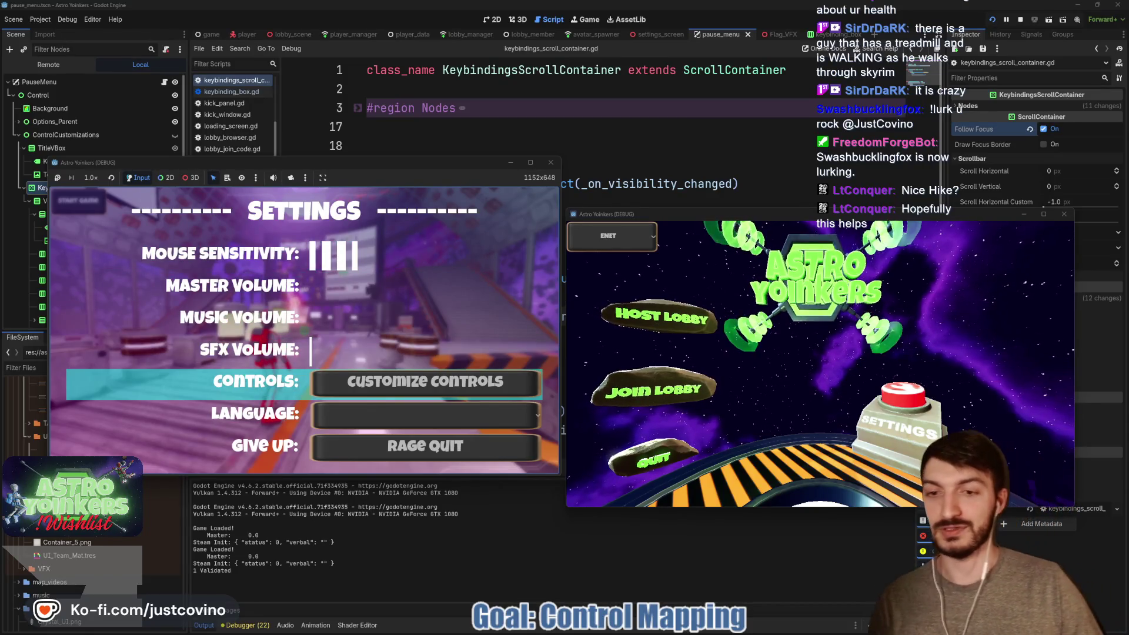
pyautogui.press('Return')
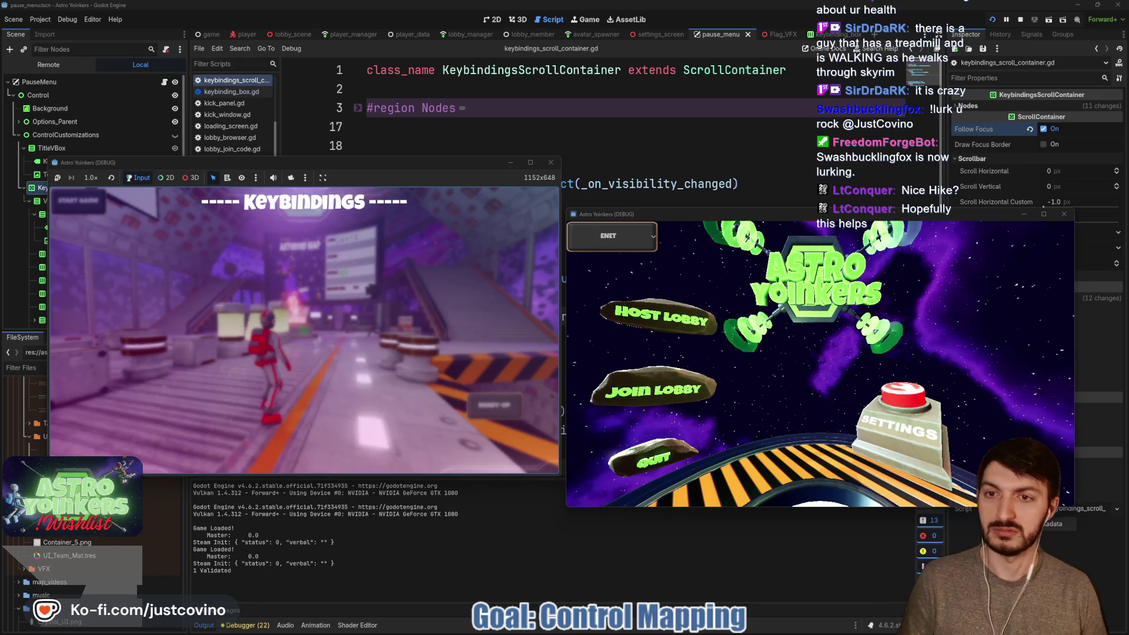
# Toggle the Keybindings screen with Escape several times, leave it closed, and stop the game
pyautogui.press('Escape')
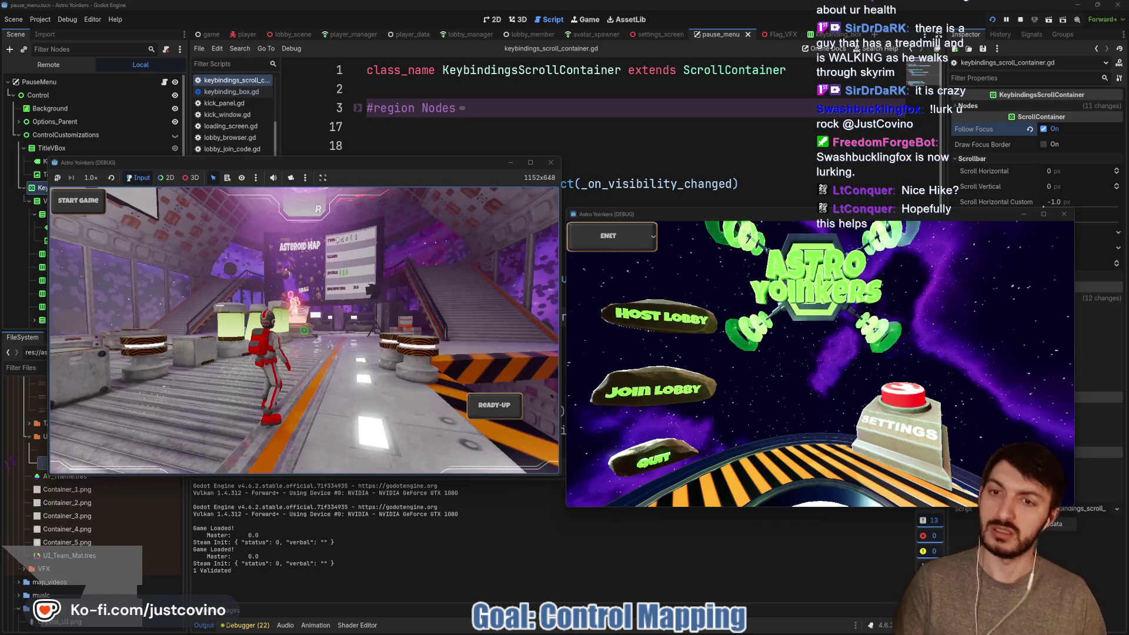
pyautogui.press('Escape')
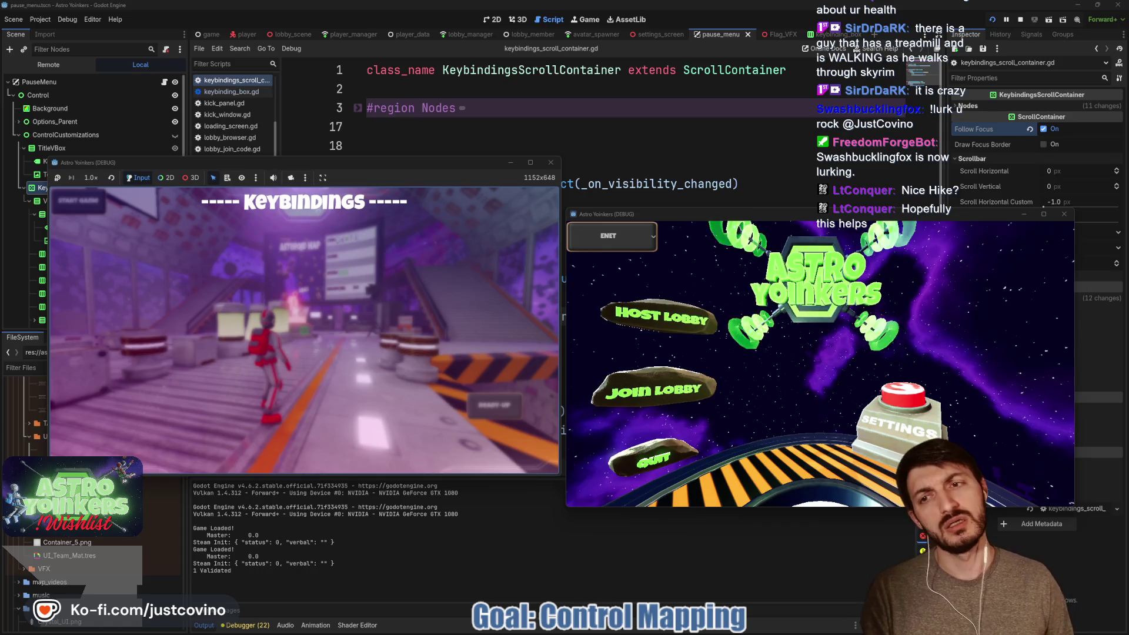
pyautogui.press('Escape')
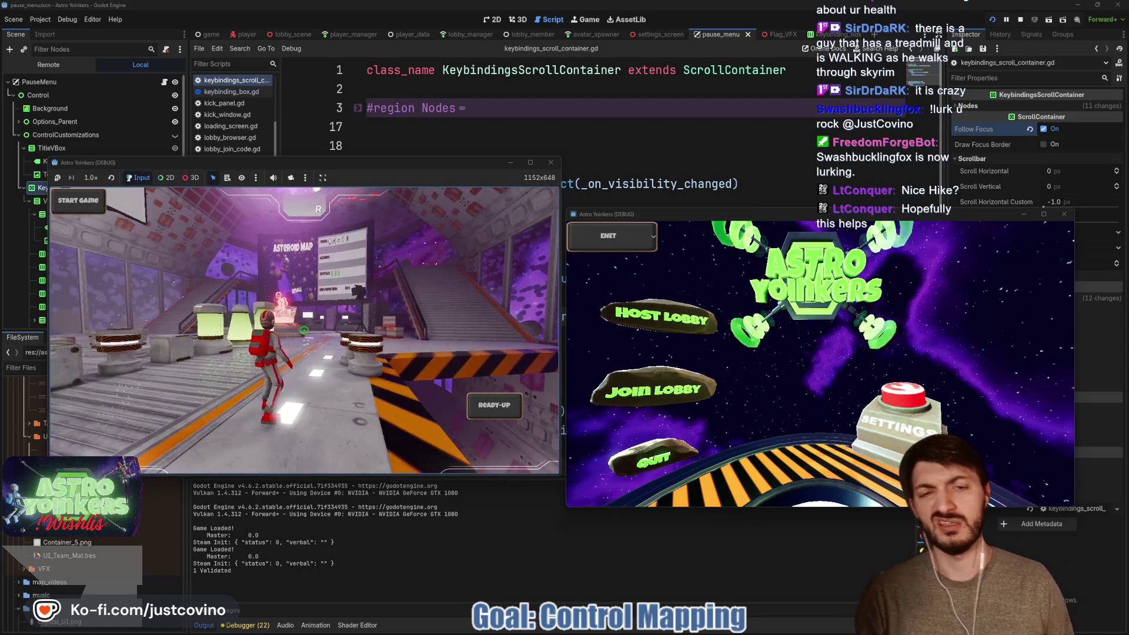
pyautogui.press('Escape')
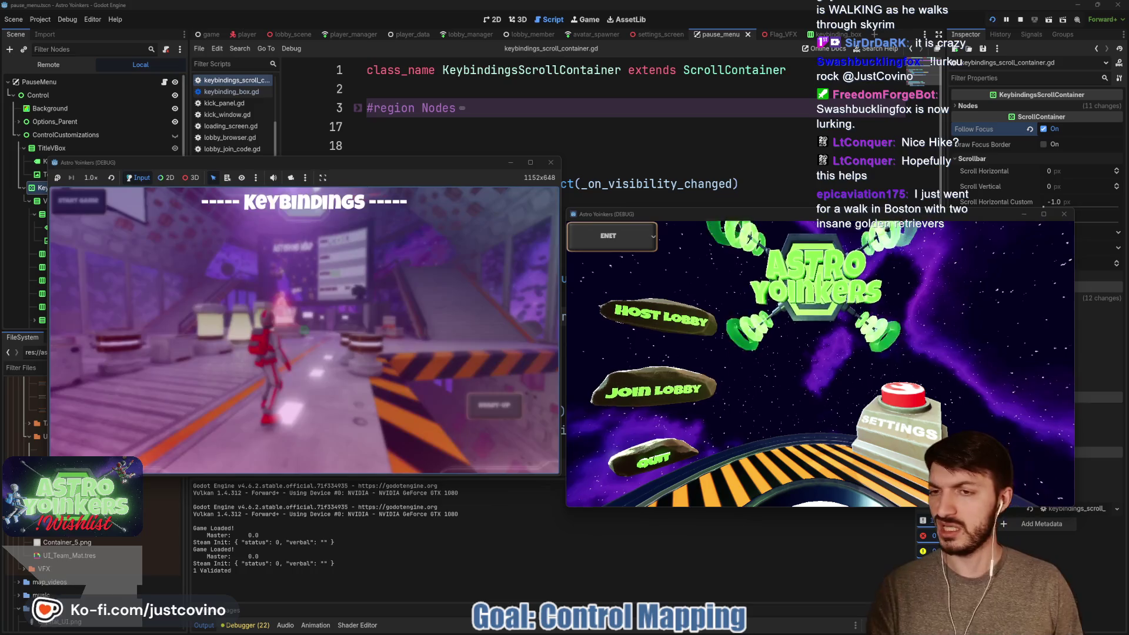
pyautogui.press('Escape')
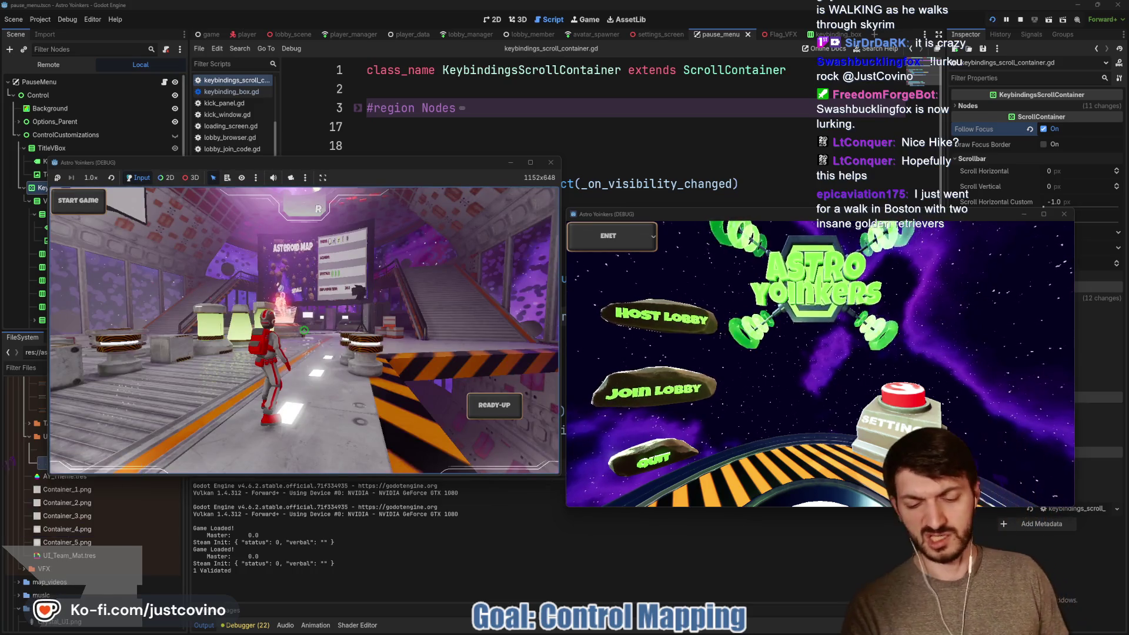
pyautogui.press('F8')
pyautogui.click(584, 317)
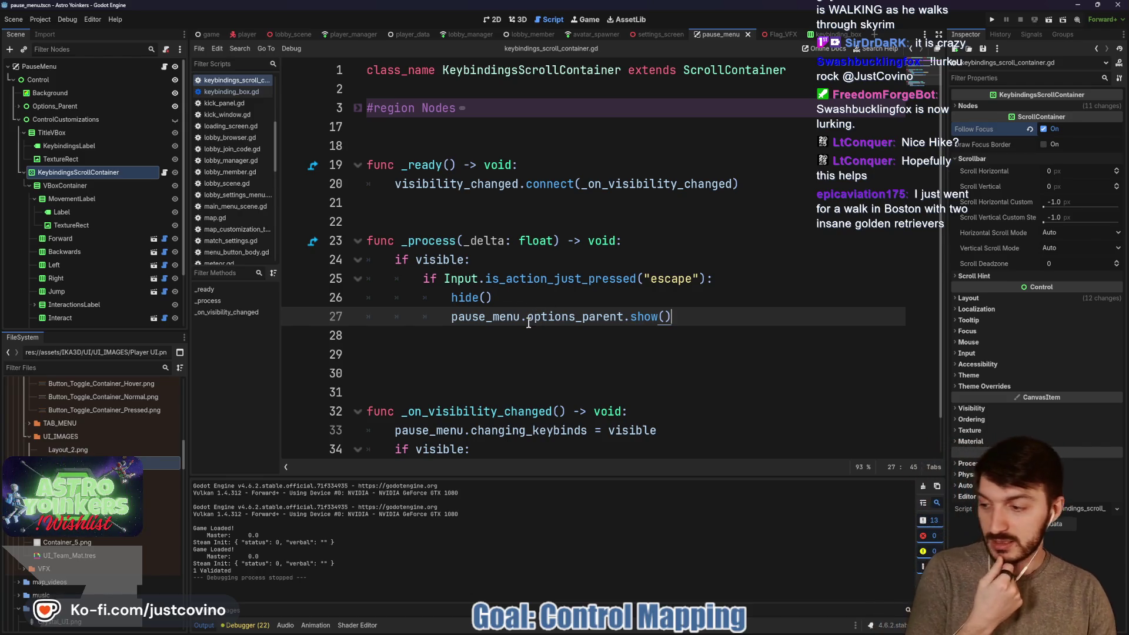
# Remove the blank lines before _on_visibility_changed and move options_parent.show() above hide()
pyautogui.click(456, 380)
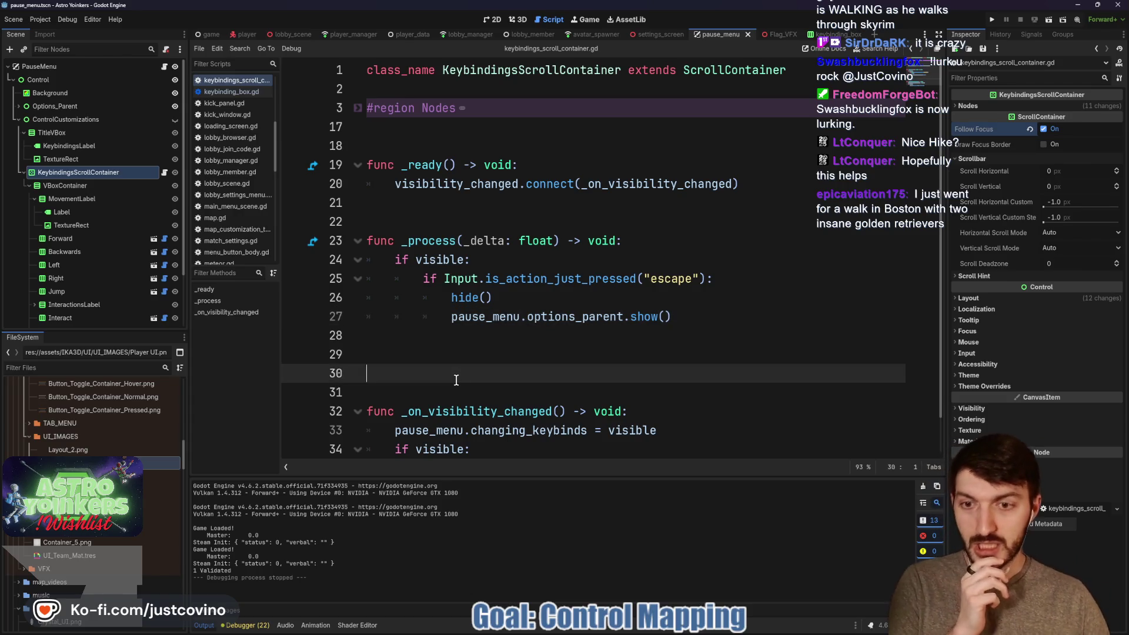
pyautogui.press('BackSpace')
pyautogui.press('BackSpace')
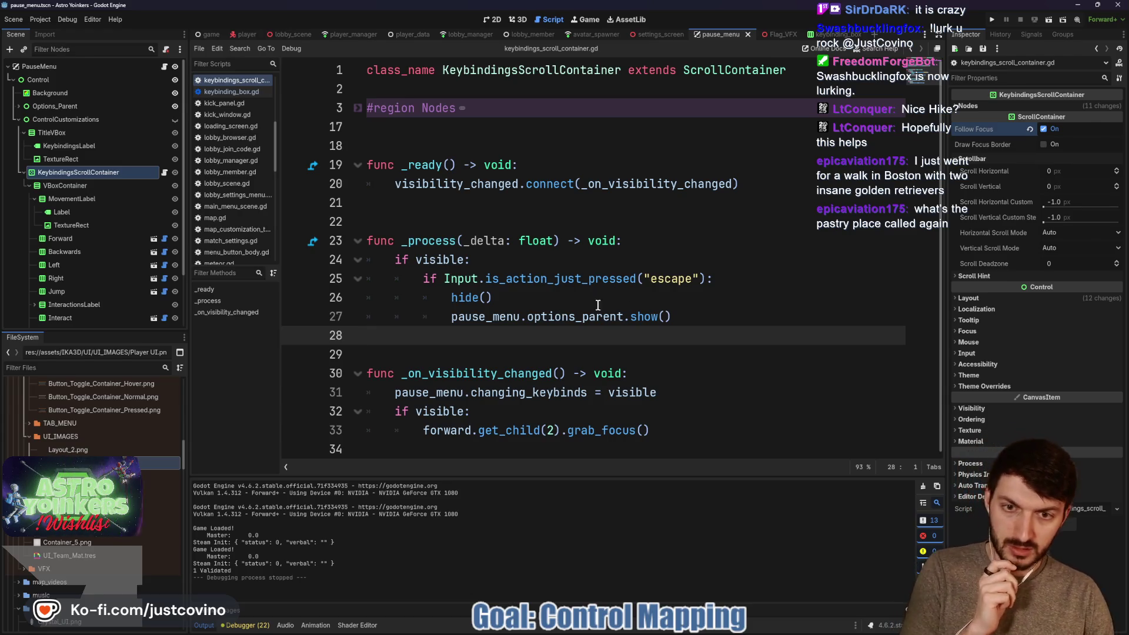
pyautogui.moveTo(703, 318); pyautogui.dragTo(424, 318)
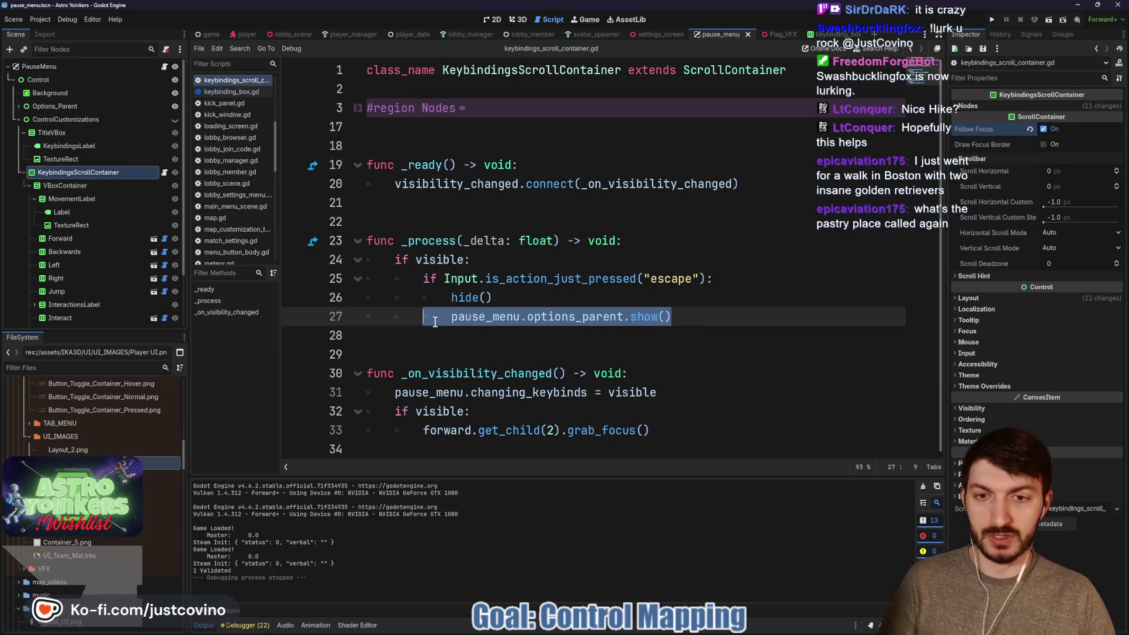
pyautogui.hotkey('alt', 'Up')
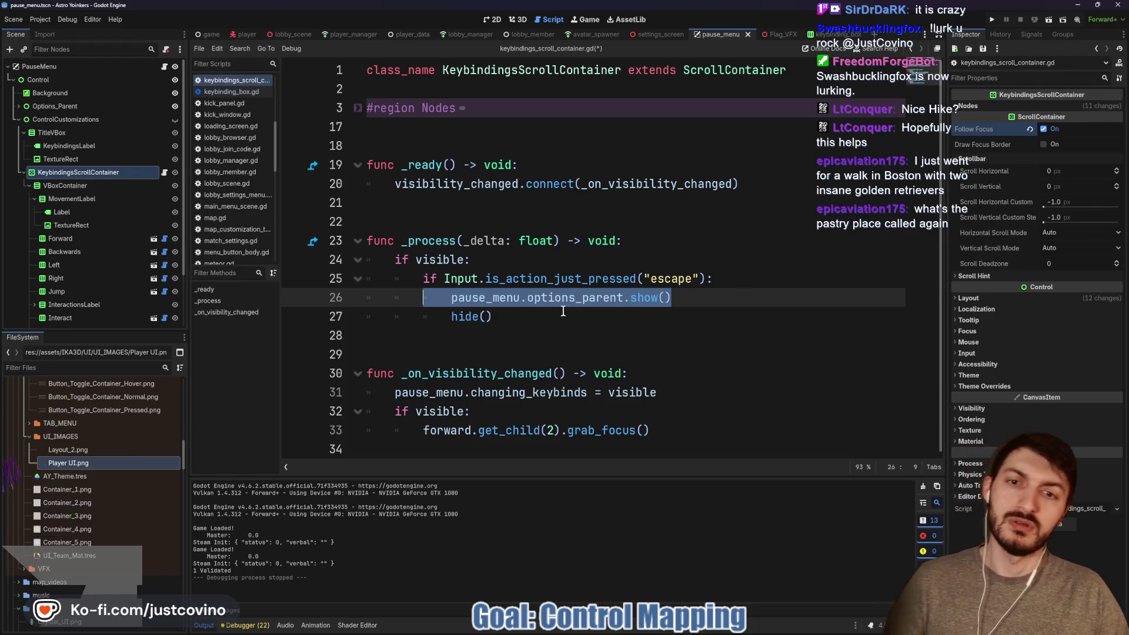
pyautogui.click(556, 311)
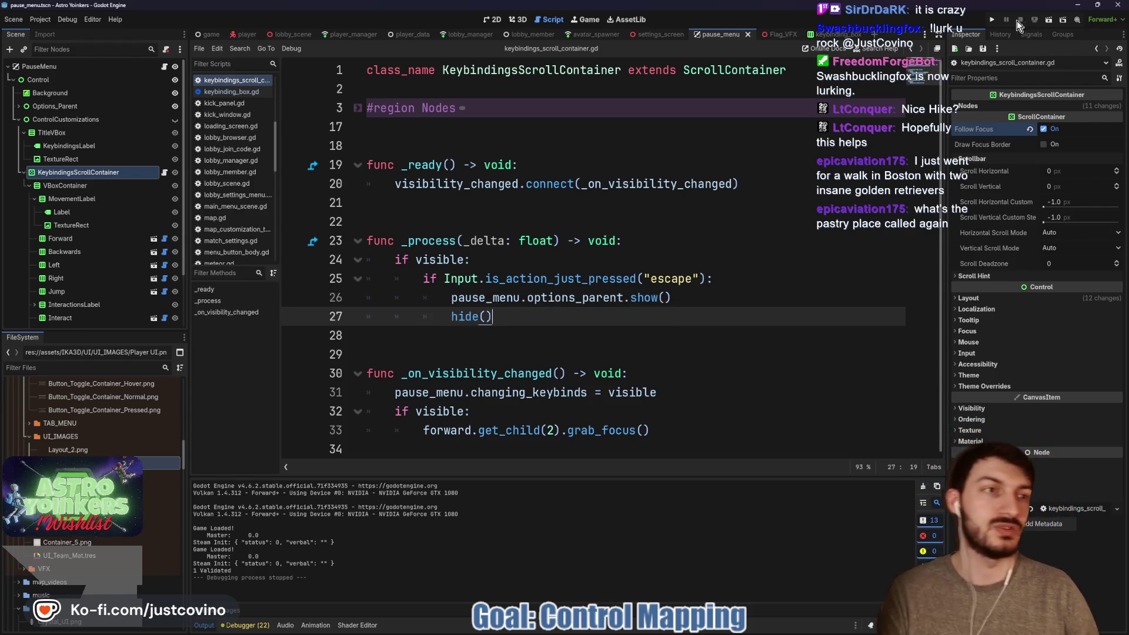
pyautogui.click(991, 19)
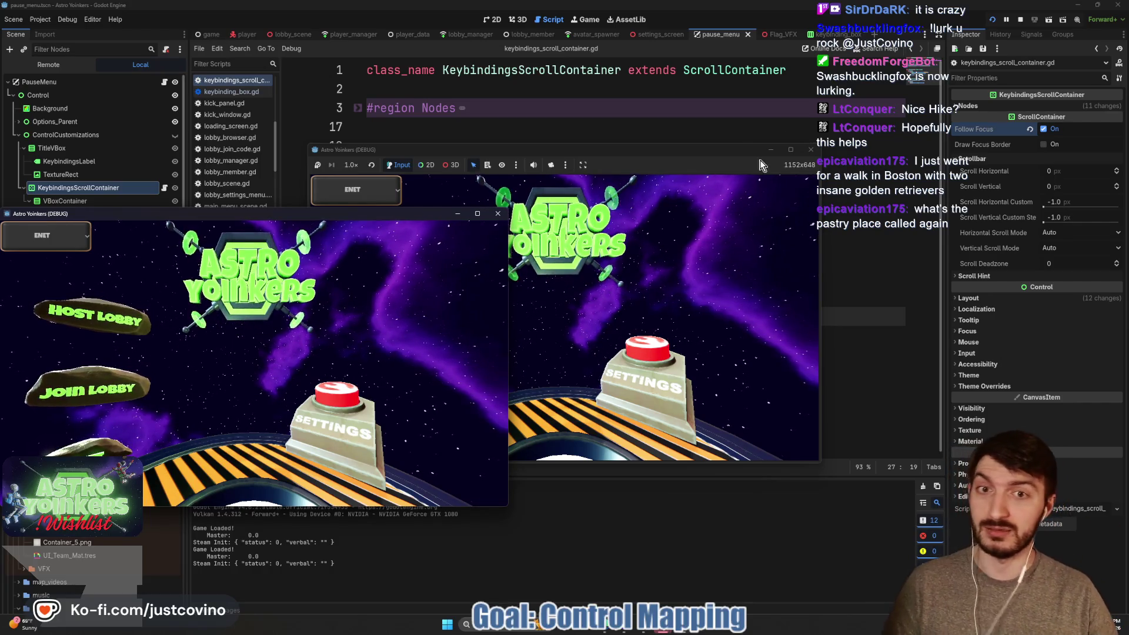
pyautogui.moveTo(677, 150); pyautogui.dragTo(709, 146)
pyautogui.click(408, 266)
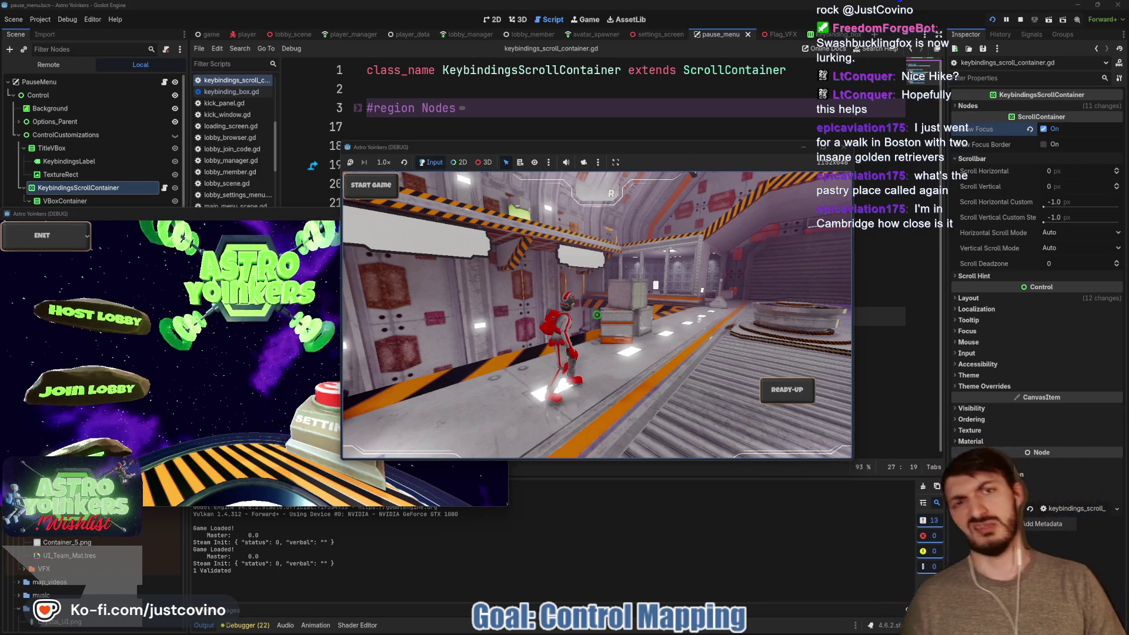
pyautogui.press('w')
pyautogui.press('Escape')
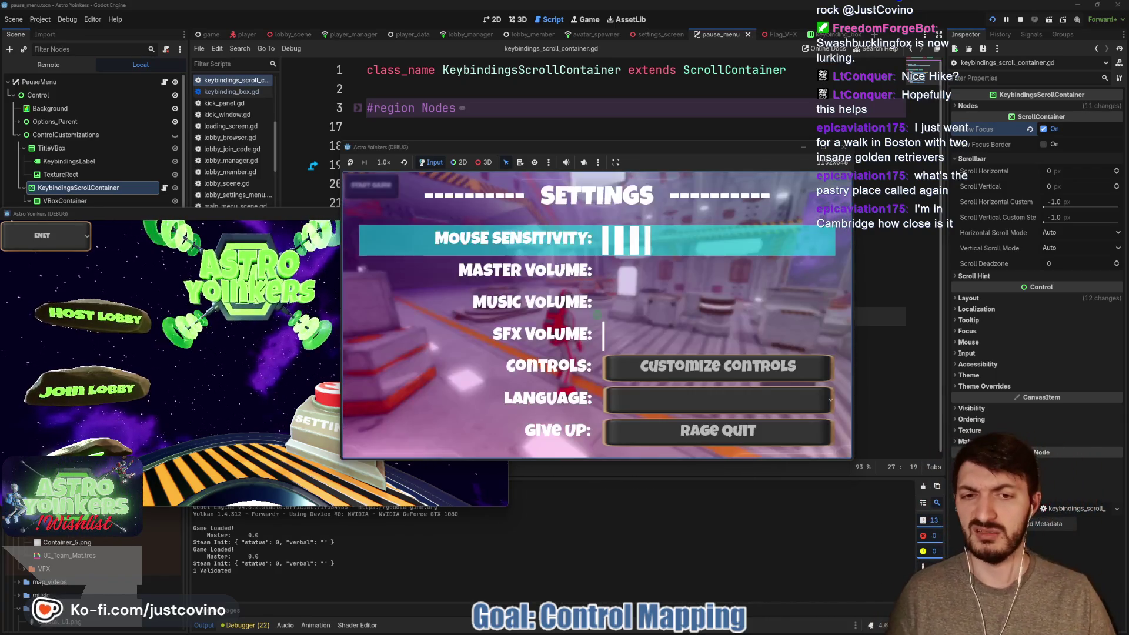
pyautogui.press('Down')
pyautogui.press('Down')
pyautogui.press('Down')
pyautogui.press('Down')
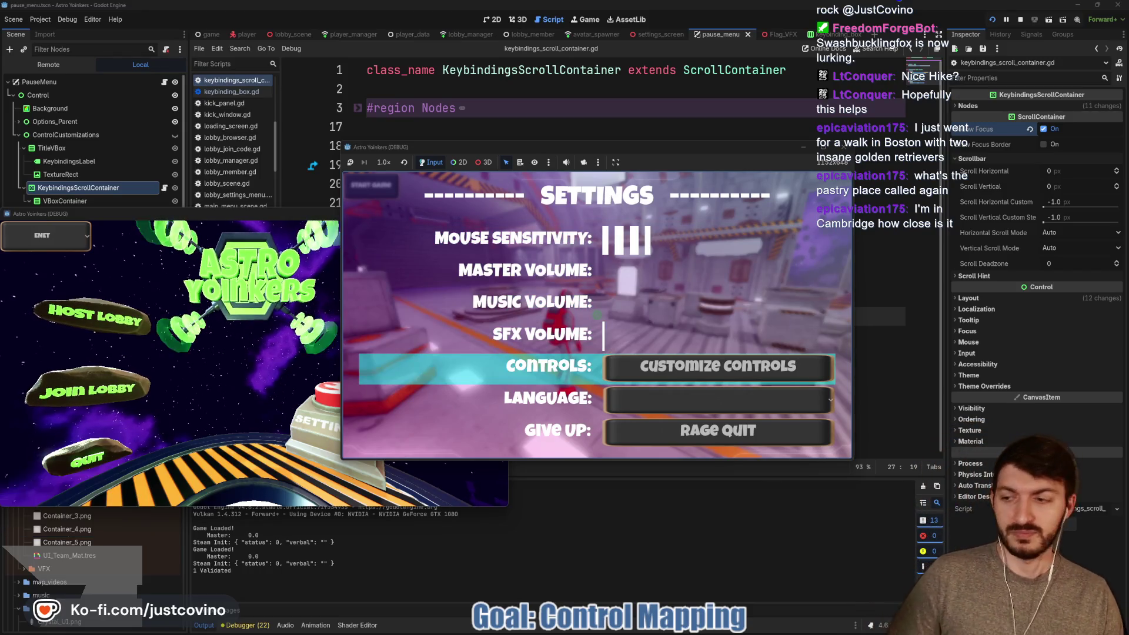
pyautogui.press('Return')
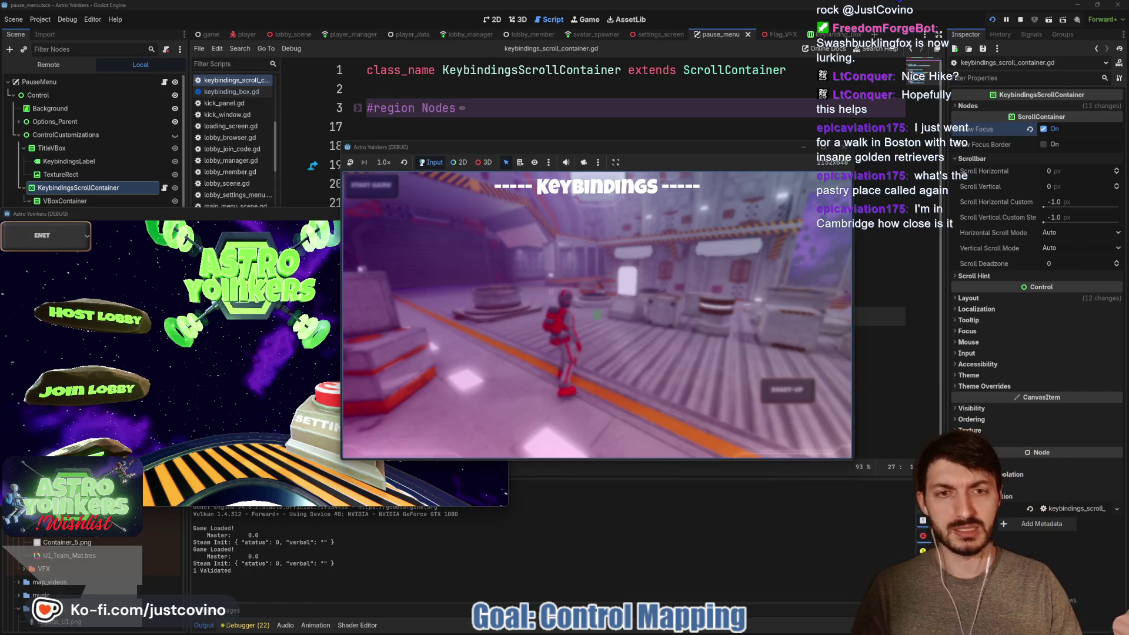
pyautogui.press('Escape')
pyautogui.press('F8')
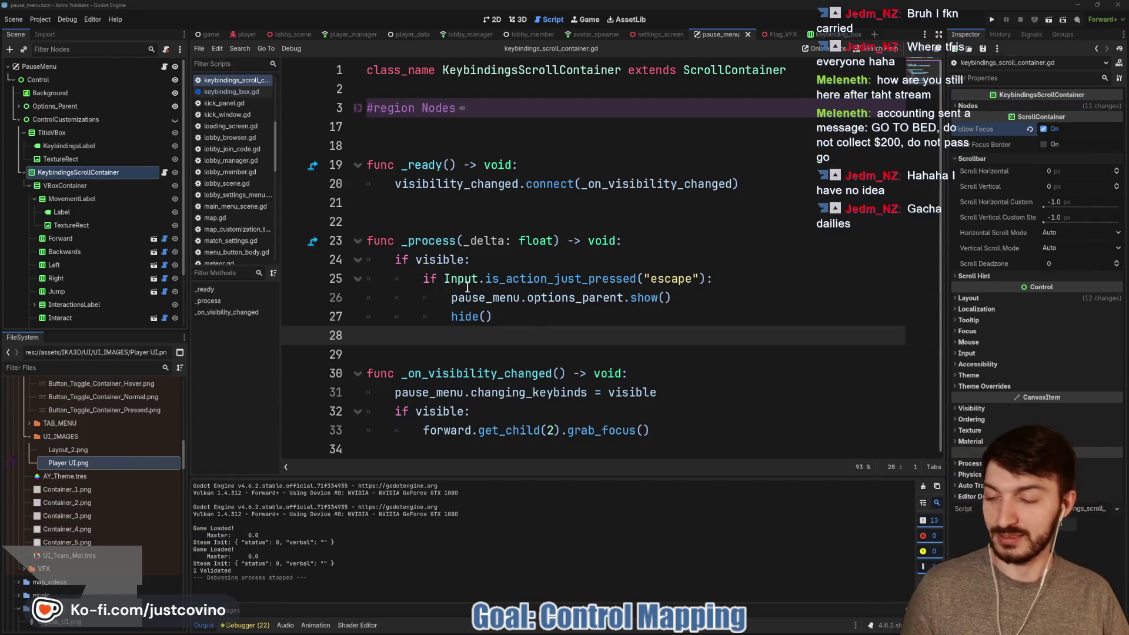
# Go through the escape-handler lines in _process: the escape check, options_parent.show(), and hide()
pyautogui.click(533, 320)
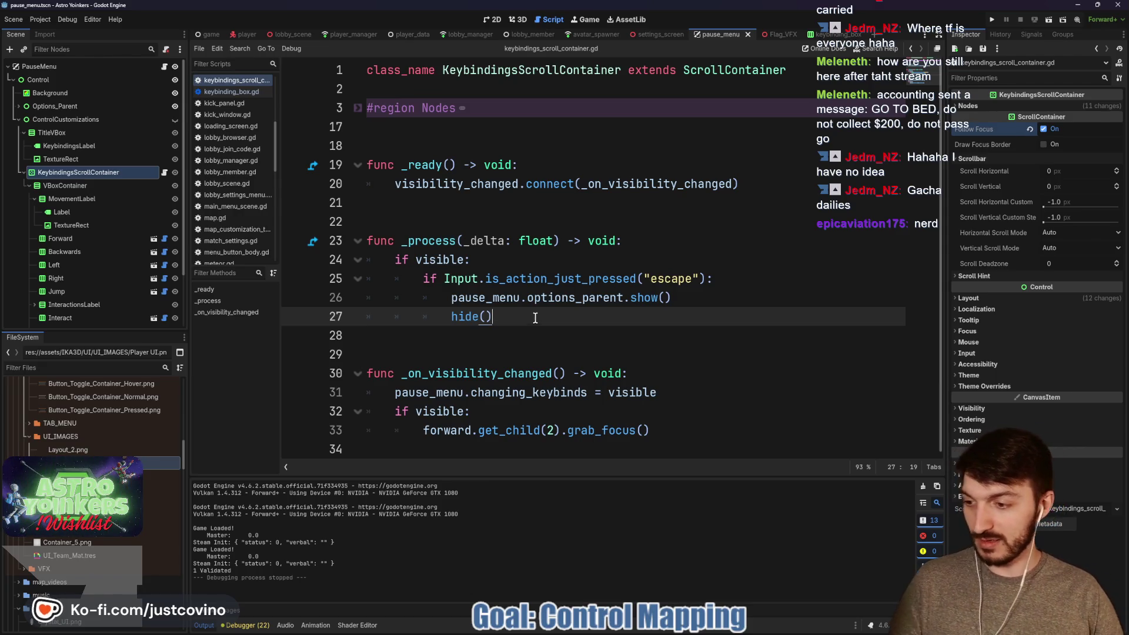
pyautogui.click(581, 300)
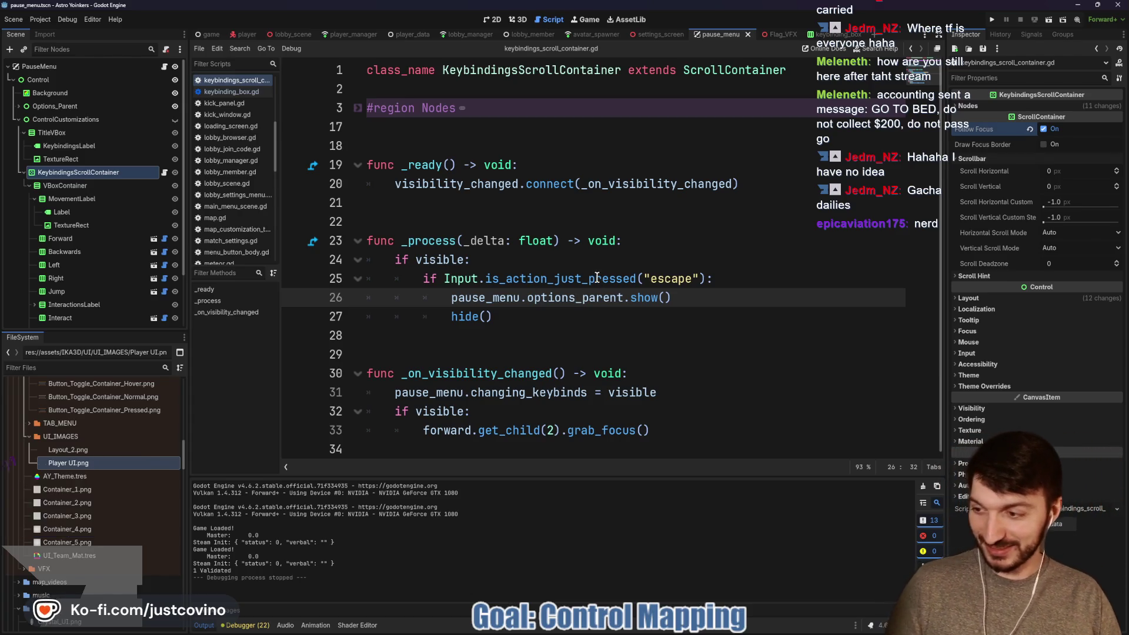
pyautogui.click(594, 279)
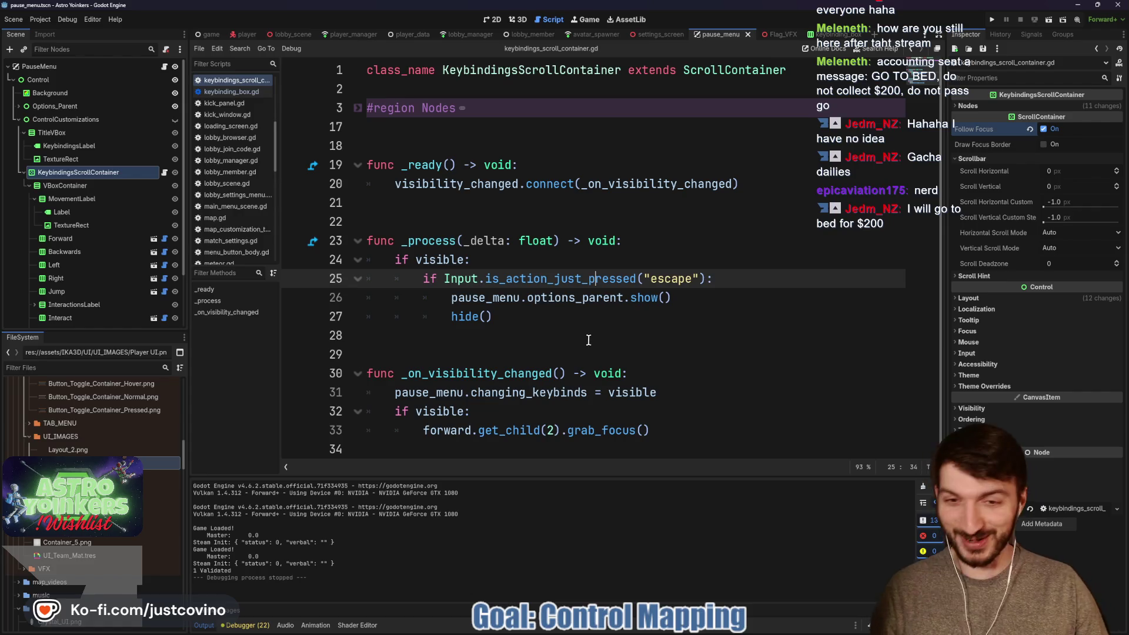
pyautogui.click(538, 323)
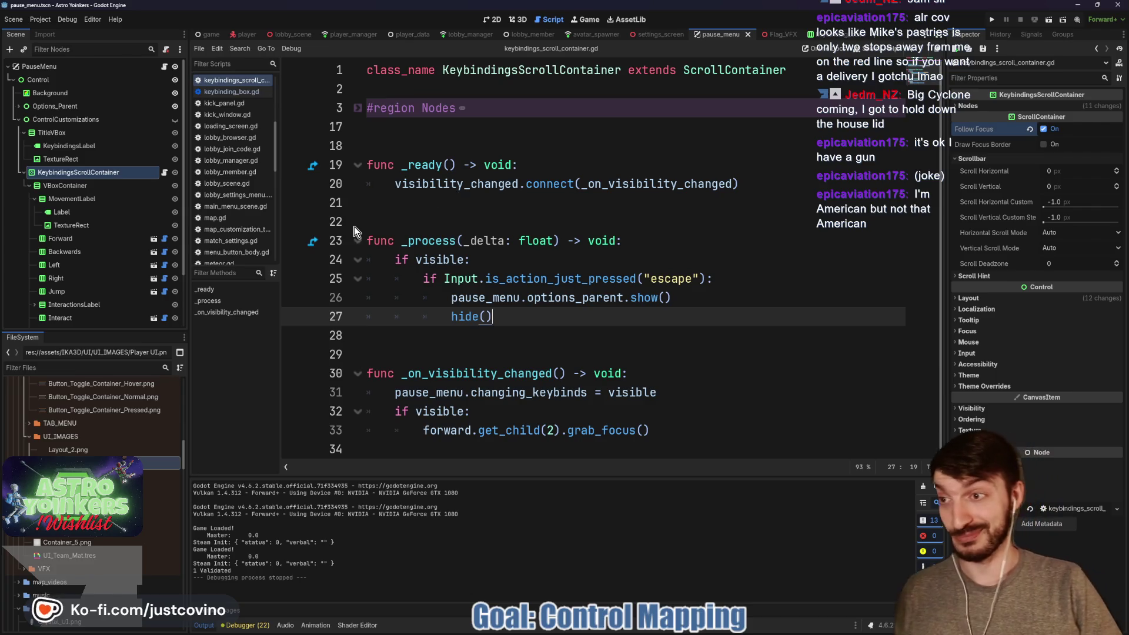
pyautogui.click(358, 109)
pyautogui.click(623, 138)
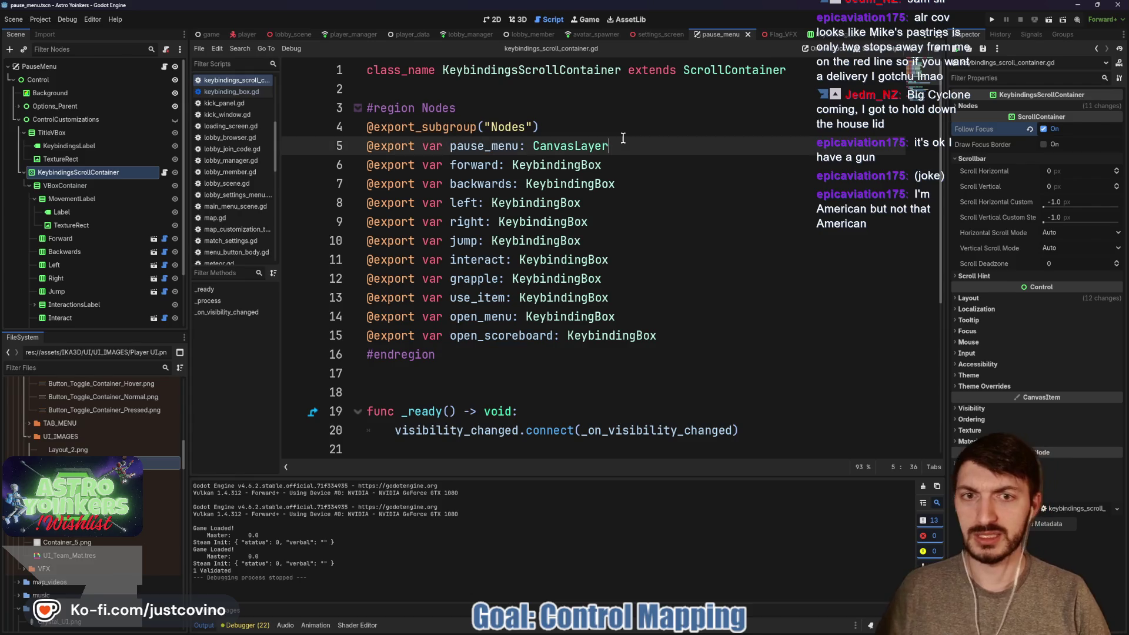
pyautogui.press('Return')
pyautogui.press('Return')
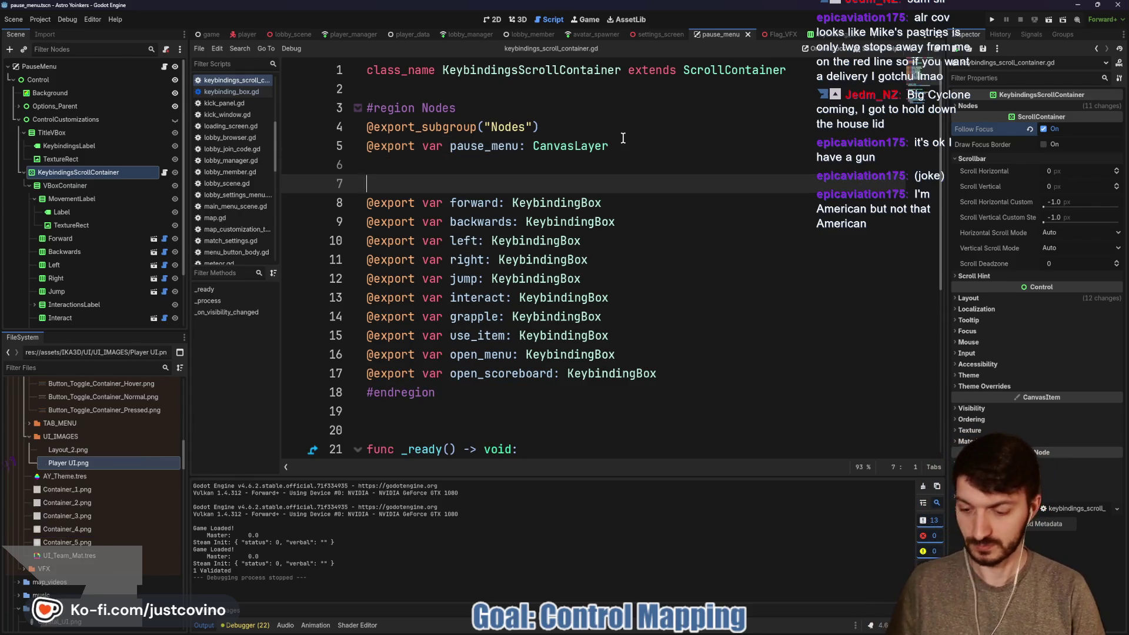
pyautogui.write('@@')
pyautogui.press('BackSpace')
pyautogui.press('BackSpace')
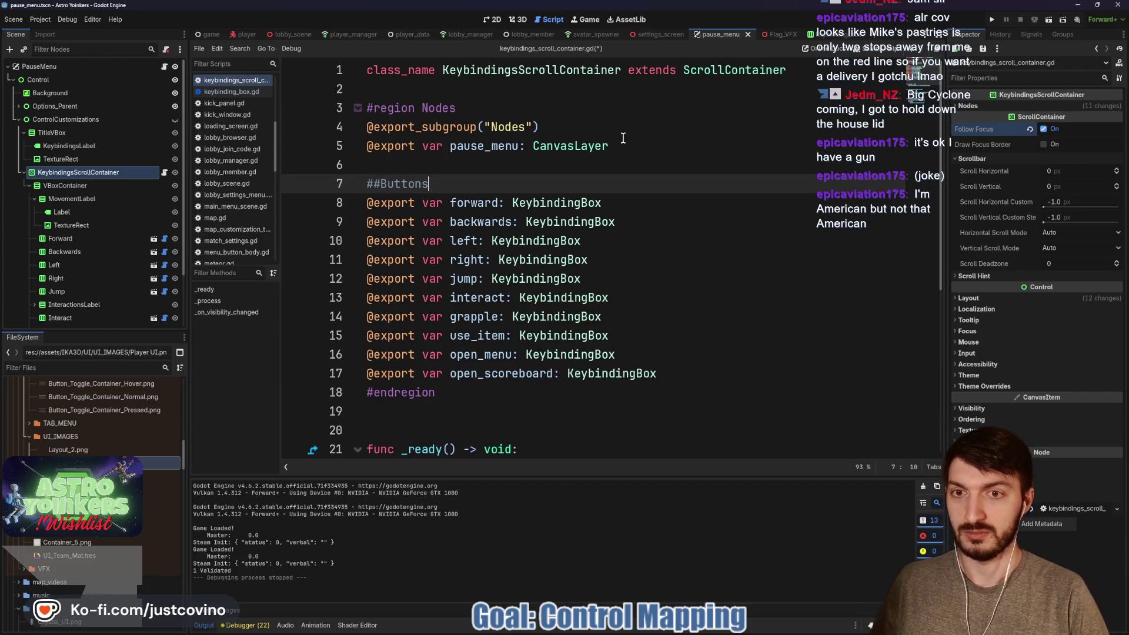
pyautogui.write('##')
pyautogui.hotkey('ctrl', 'Left')
pyautogui.hotkey('ctrl', 'Left')
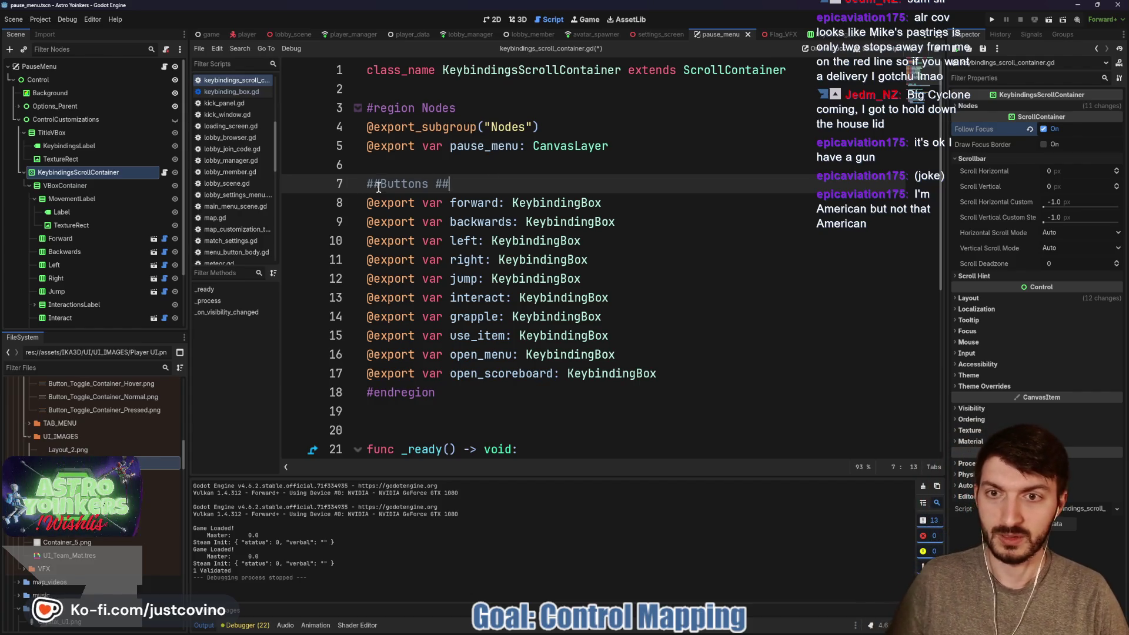
pyautogui.hotkey('ctrl', 's')
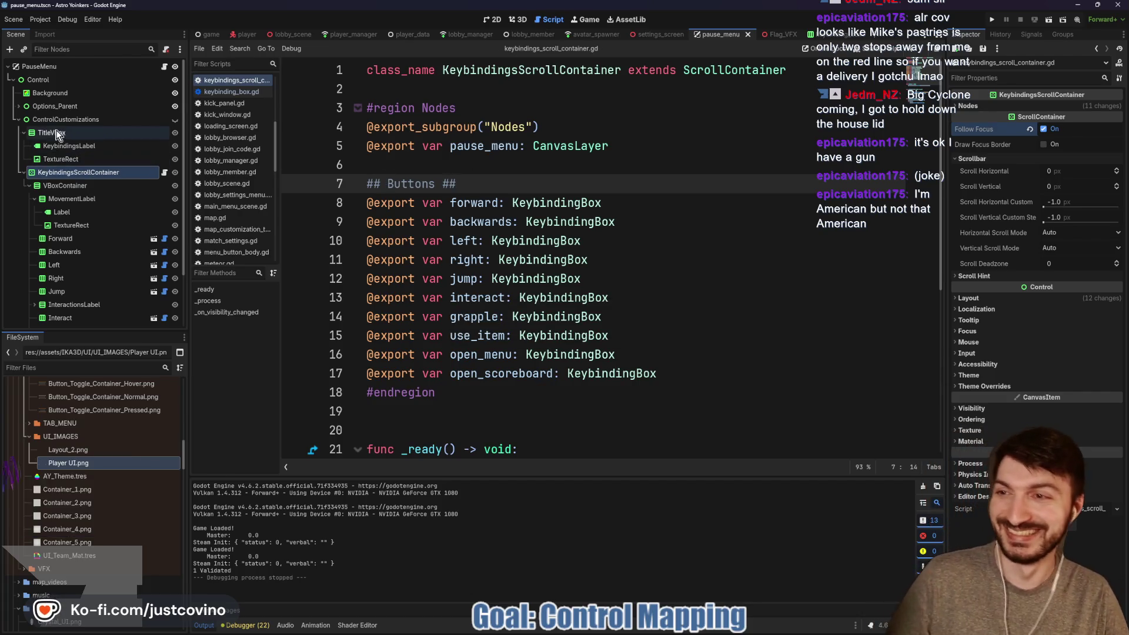
pyautogui.click(48, 119)
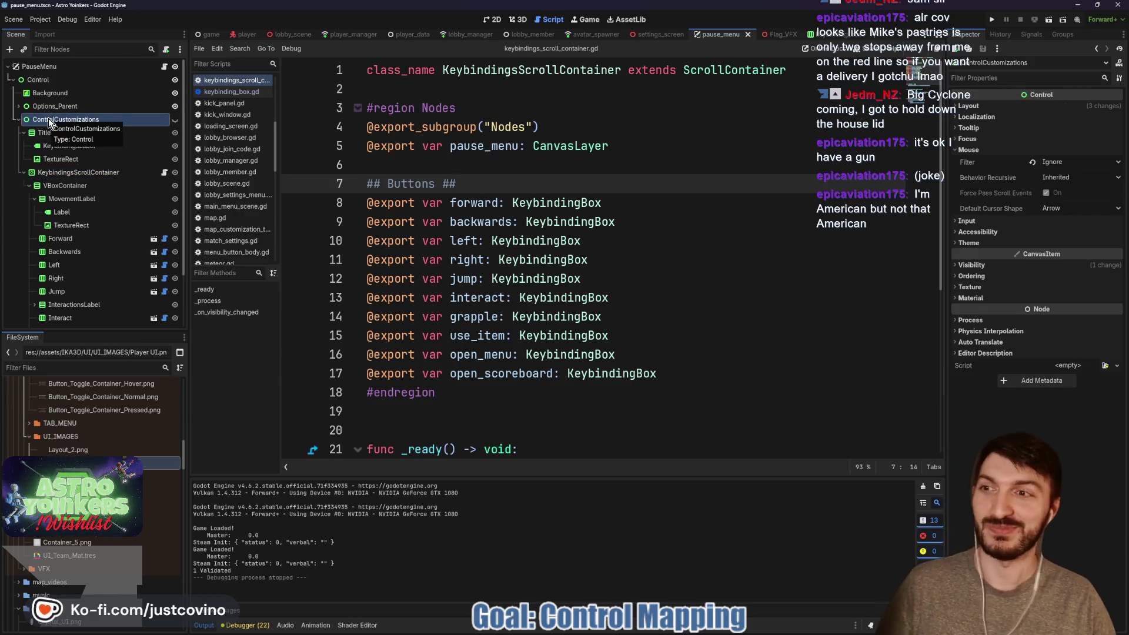
pyautogui.moveTo(42, 121)
pyautogui.mouseDown()
pyautogui.moveTo(359, 147)
pyautogui.moveTo(376, 165)
pyautogui.mouseUp()
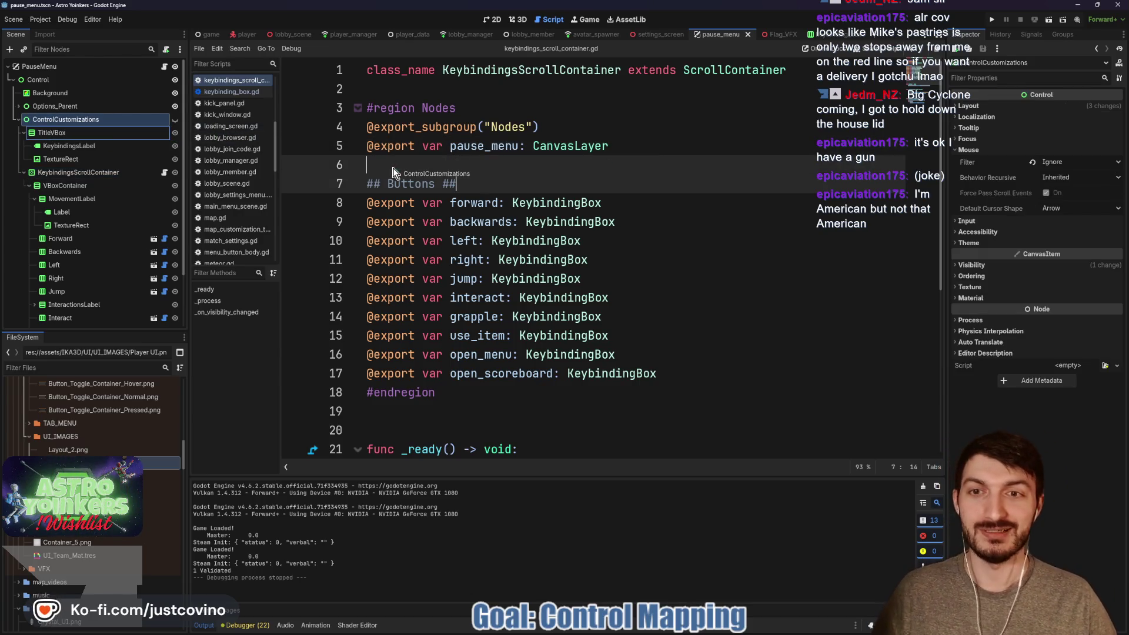
pyautogui.scroll(-5, 509, 191)
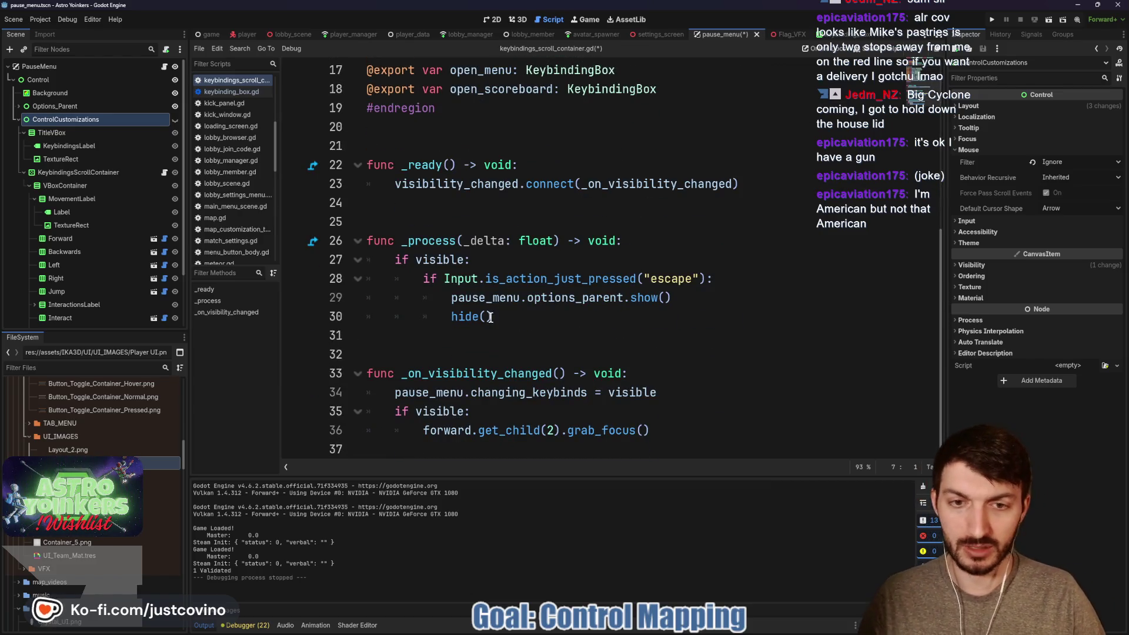
pyautogui.click(449, 318)
pyautogui.write('ntrol')
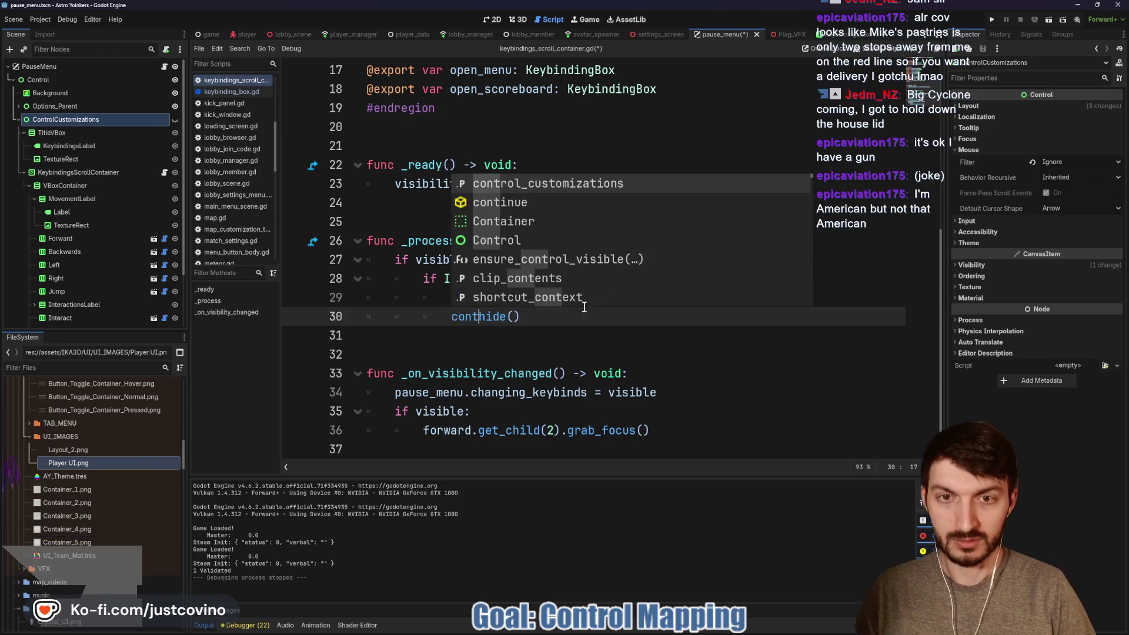
pyautogui.press('Return')
pyautogui.write('.')
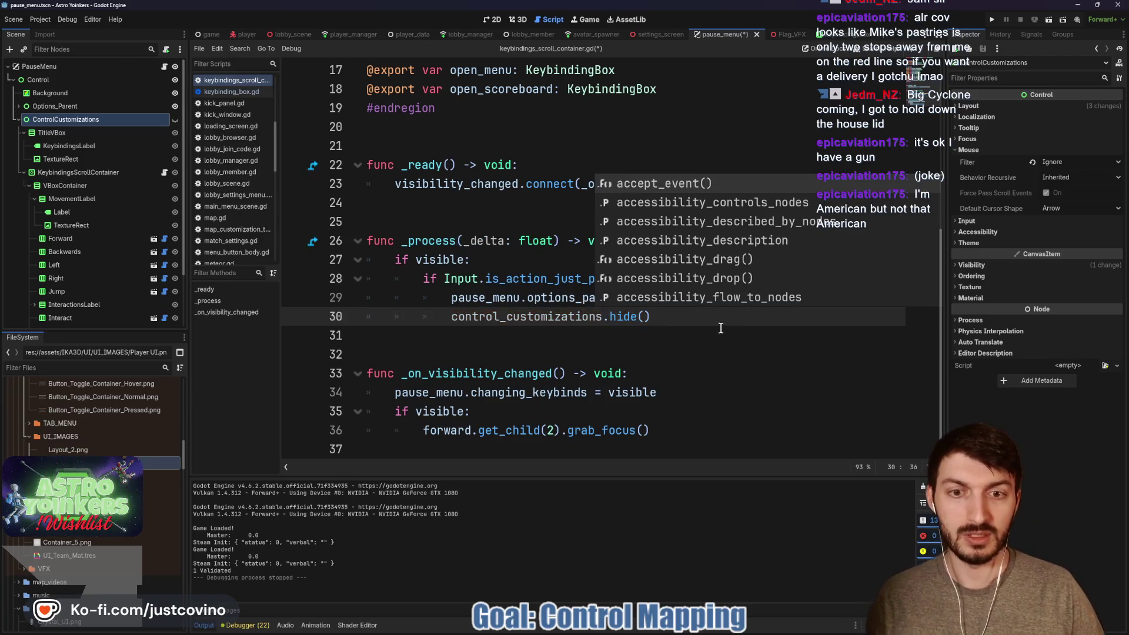
pyautogui.click(690, 320)
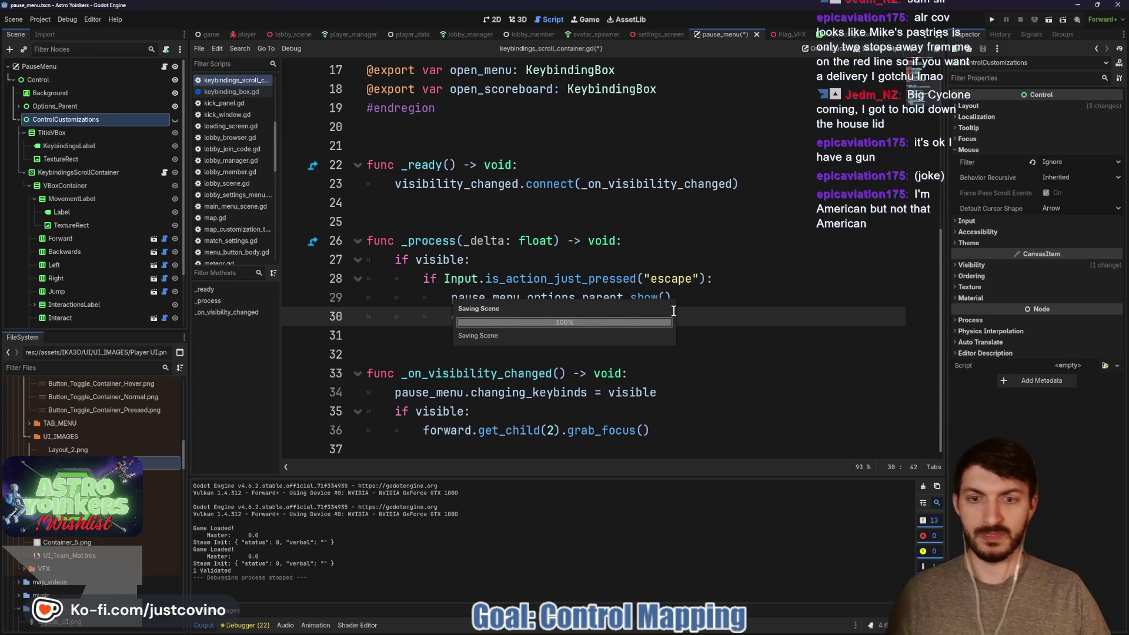
pyautogui.hotkey('ctrl', 's')
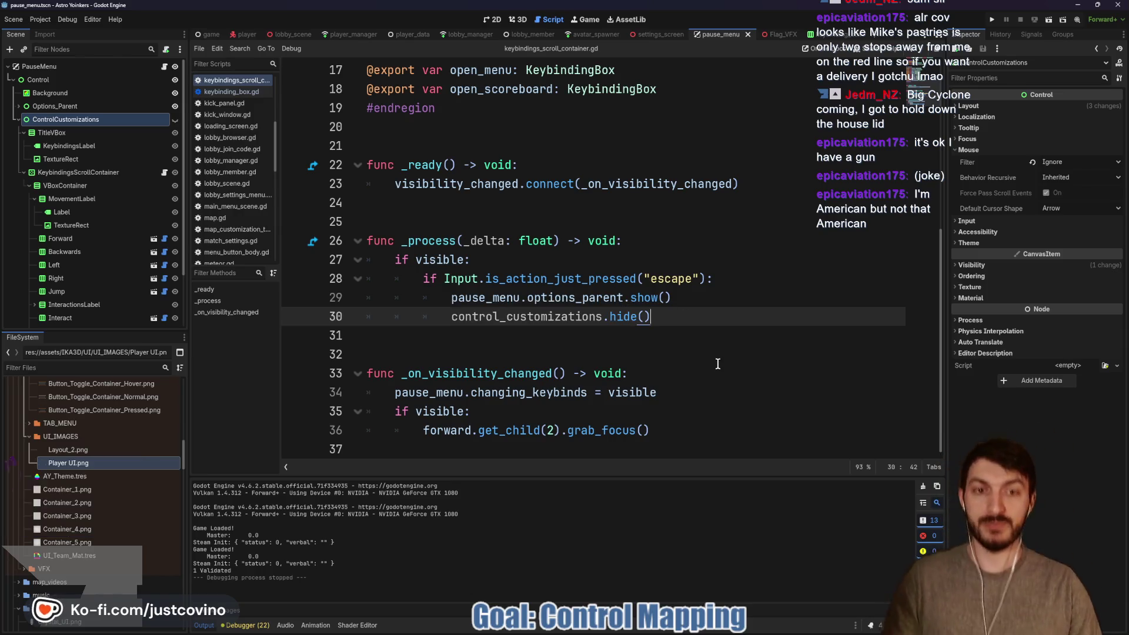
pyautogui.click(993, 22)
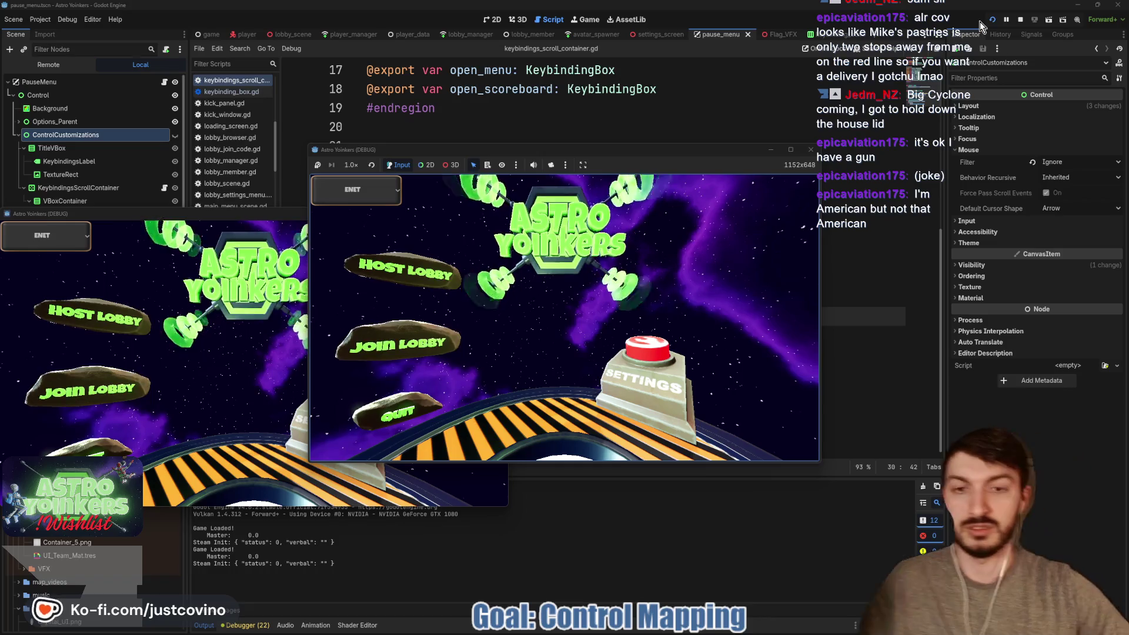
pyautogui.click(420, 264)
pyautogui.click(561, 270)
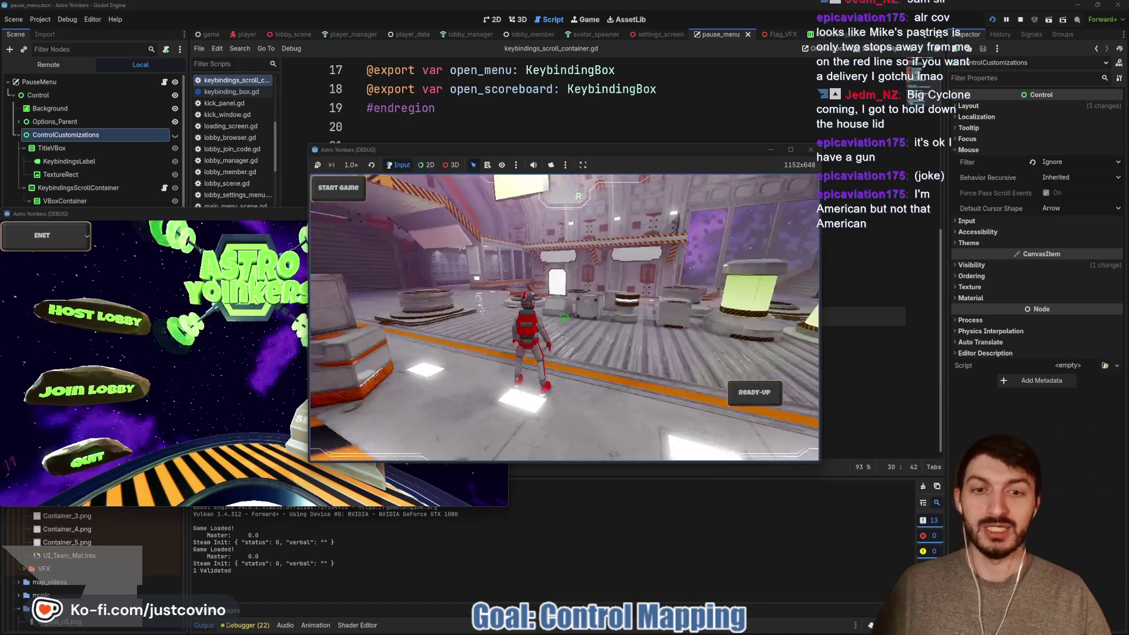
pyautogui.press('space')
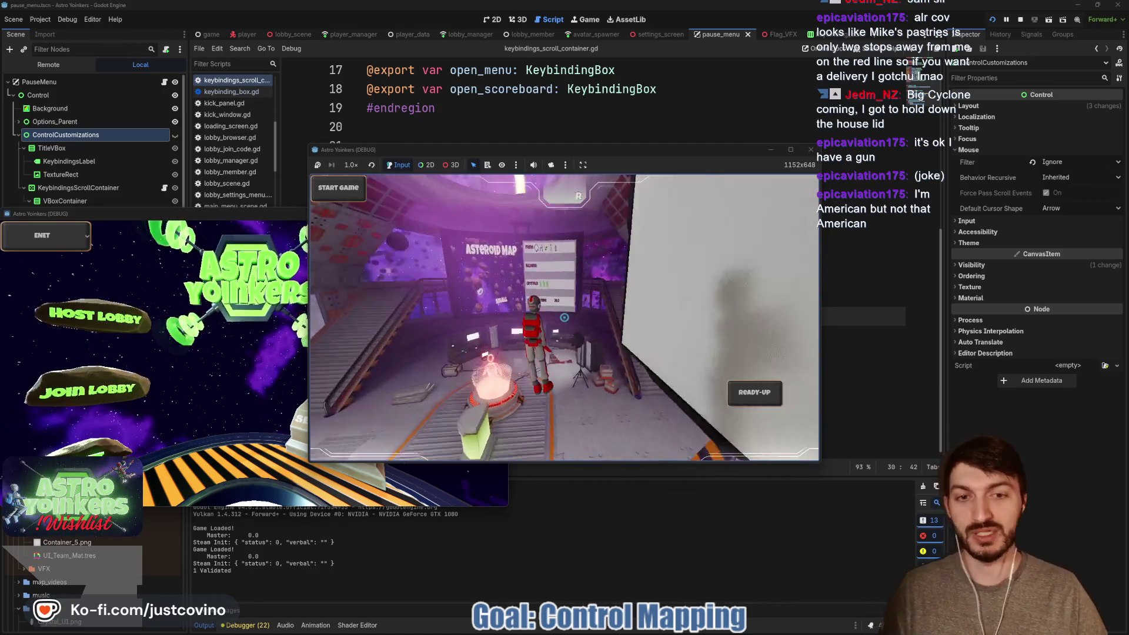
pyautogui.press('Escape')
pyautogui.press('Down')
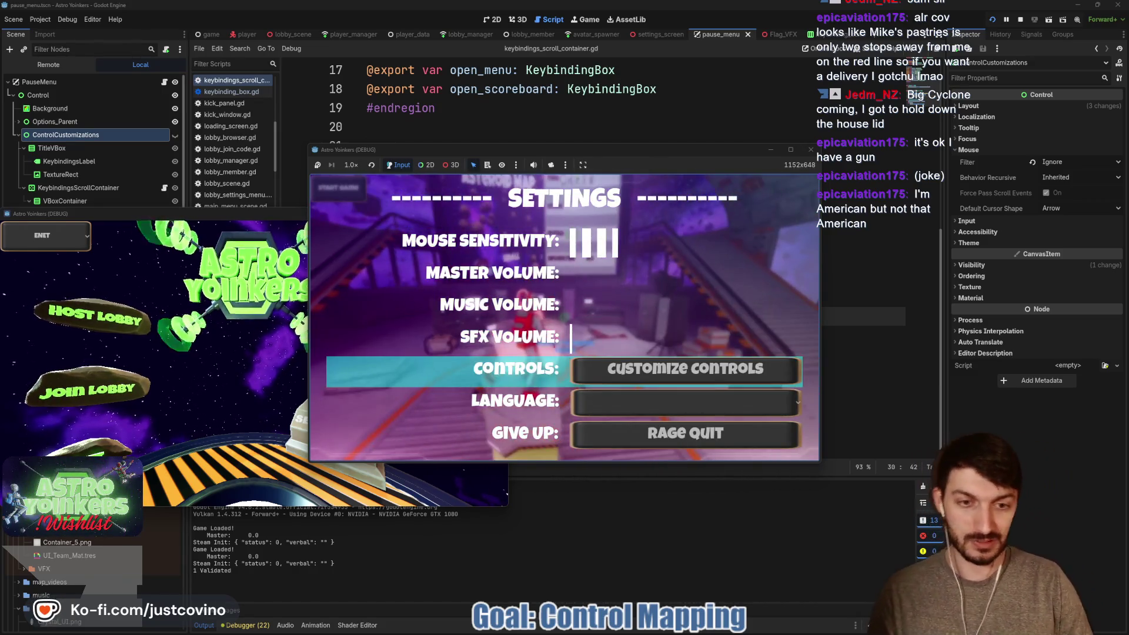
pyautogui.press('Return')
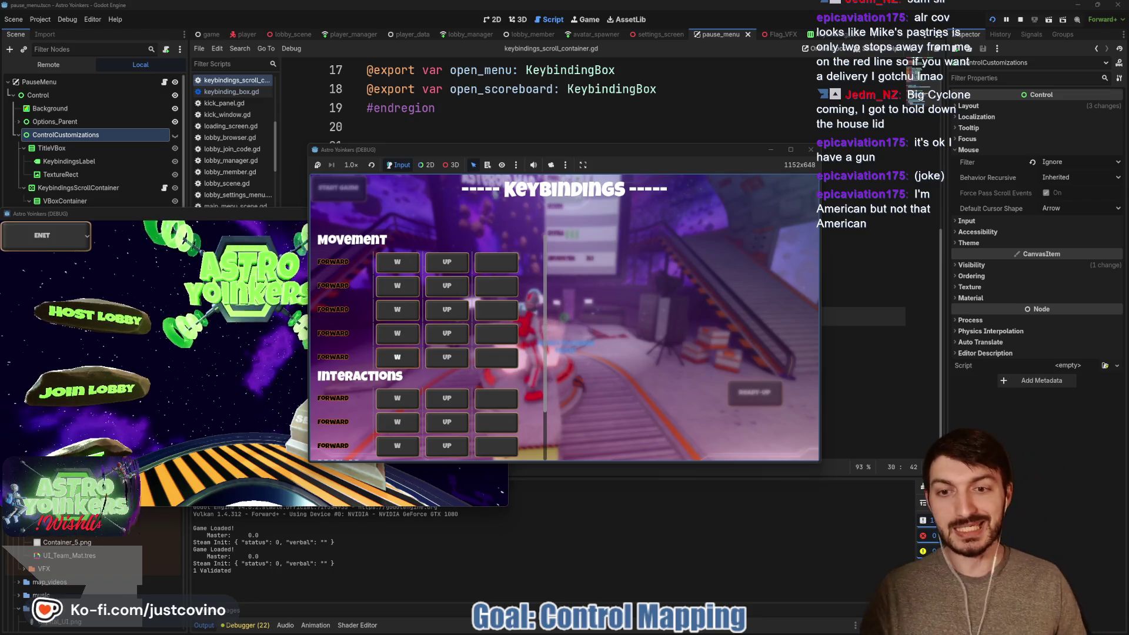
pyautogui.press('Down')
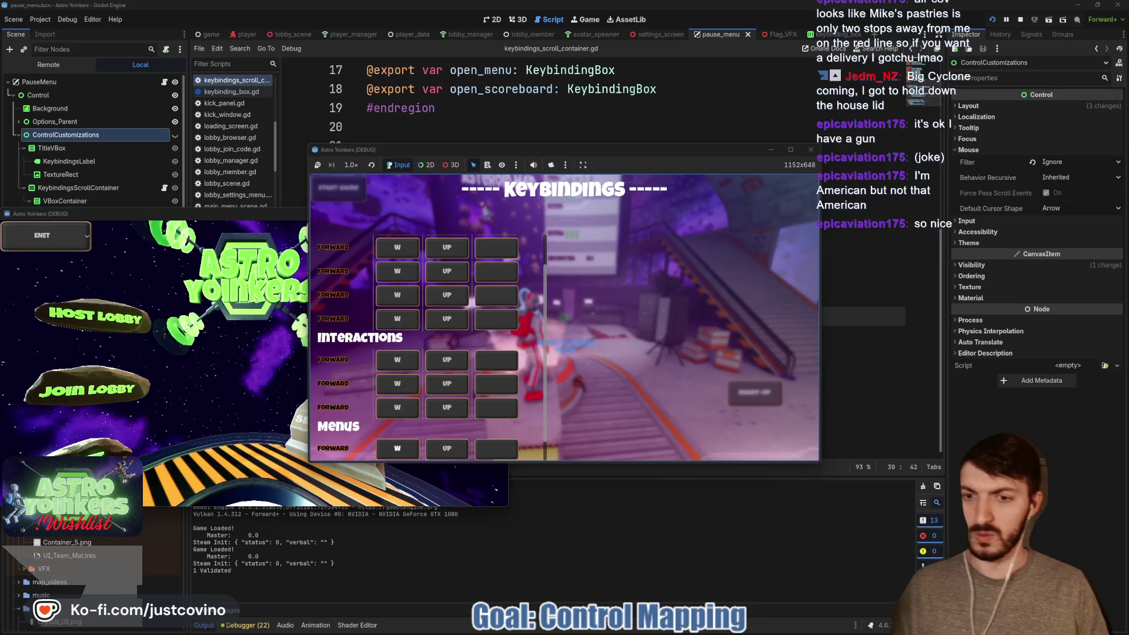
pyautogui.press('Down')
pyautogui.press('Up')
pyautogui.press('Up')
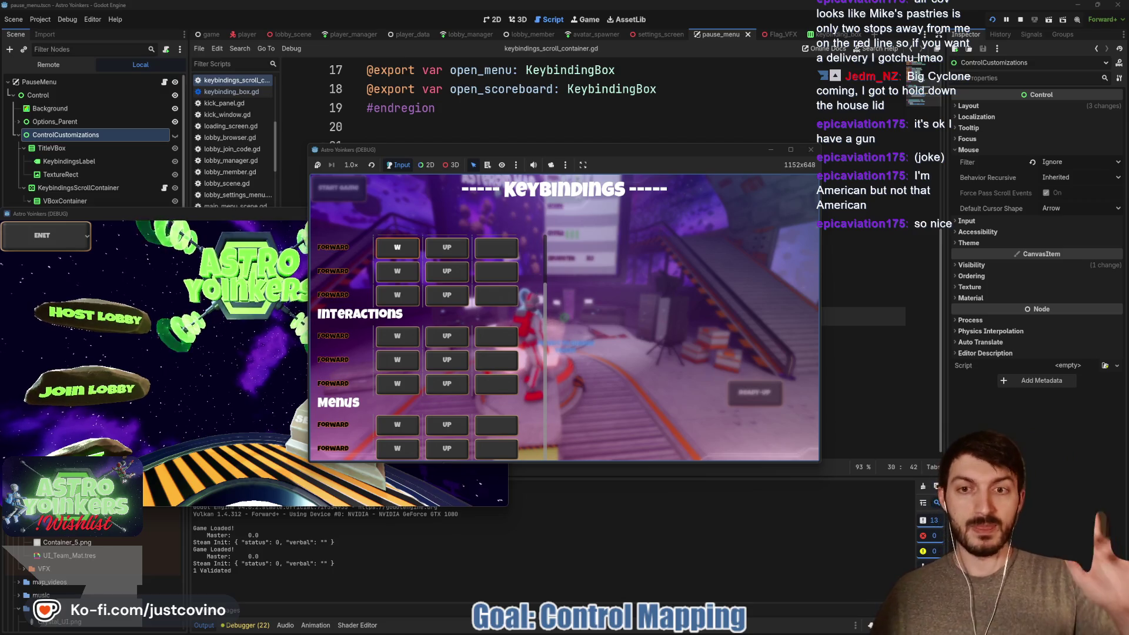
pyautogui.press('Escape')
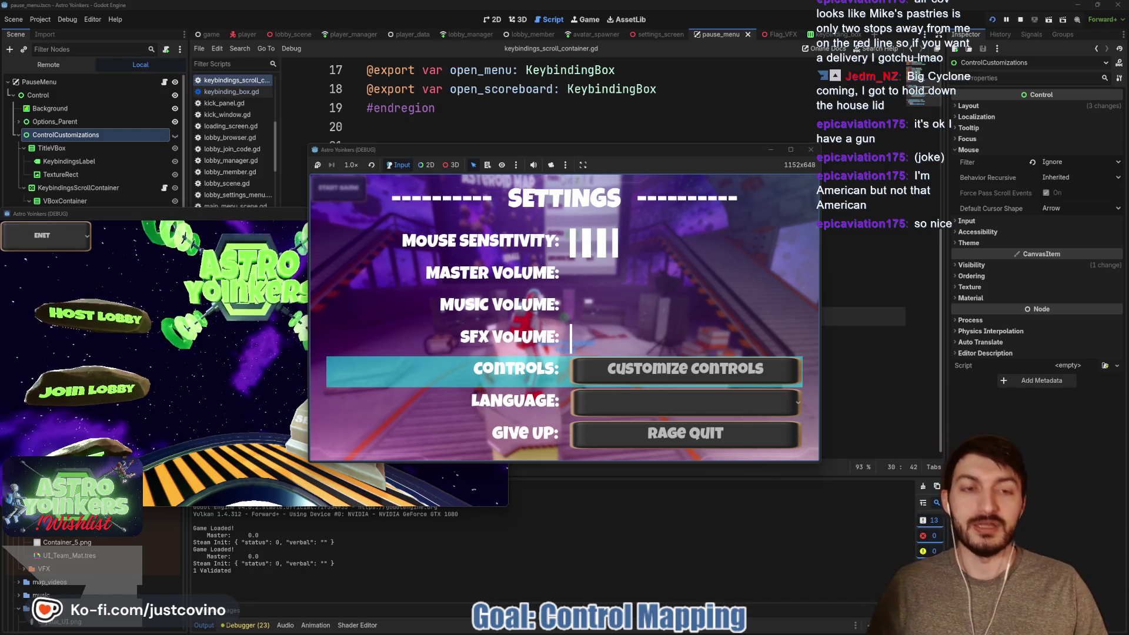
pyautogui.press('F8')
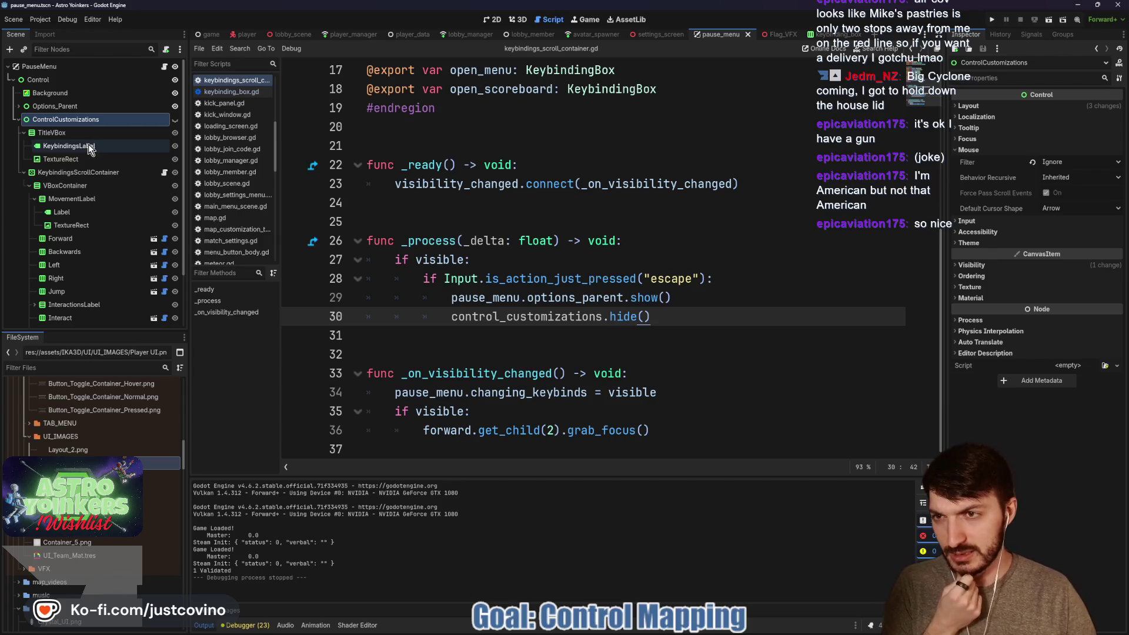
# Load the existing res://game/custom_ui/keybindings_scroll_container.gd onto the ControlCustomizations node
pyautogui.click(141, 172)
pyautogui.click(128, 120)
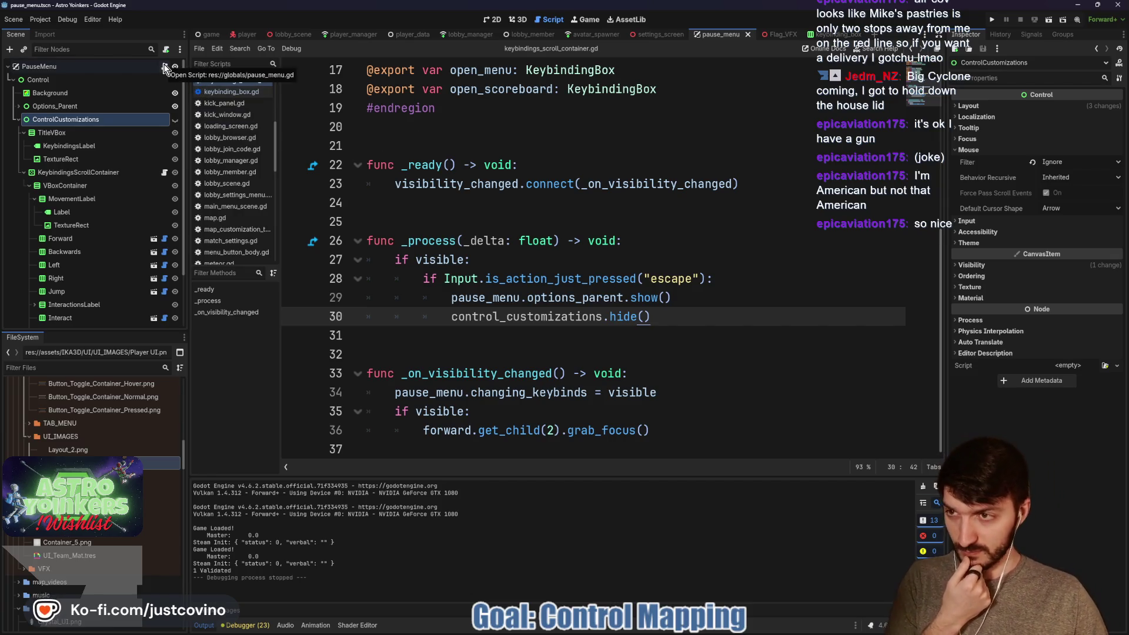
pyautogui.click(24, 133)
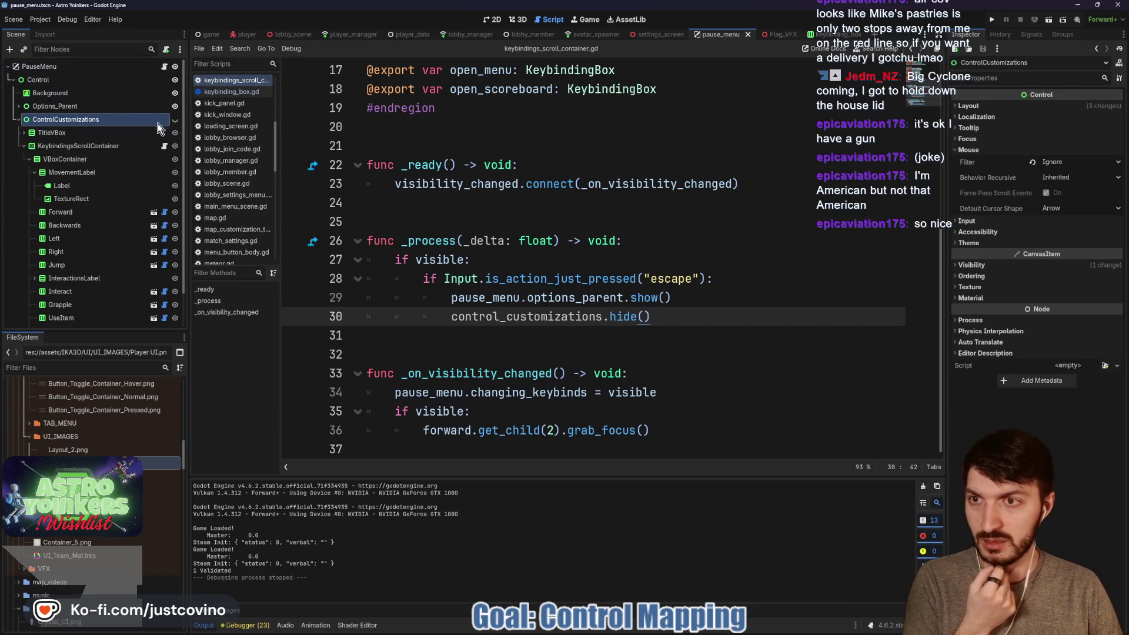
pyautogui.click(167, 52)
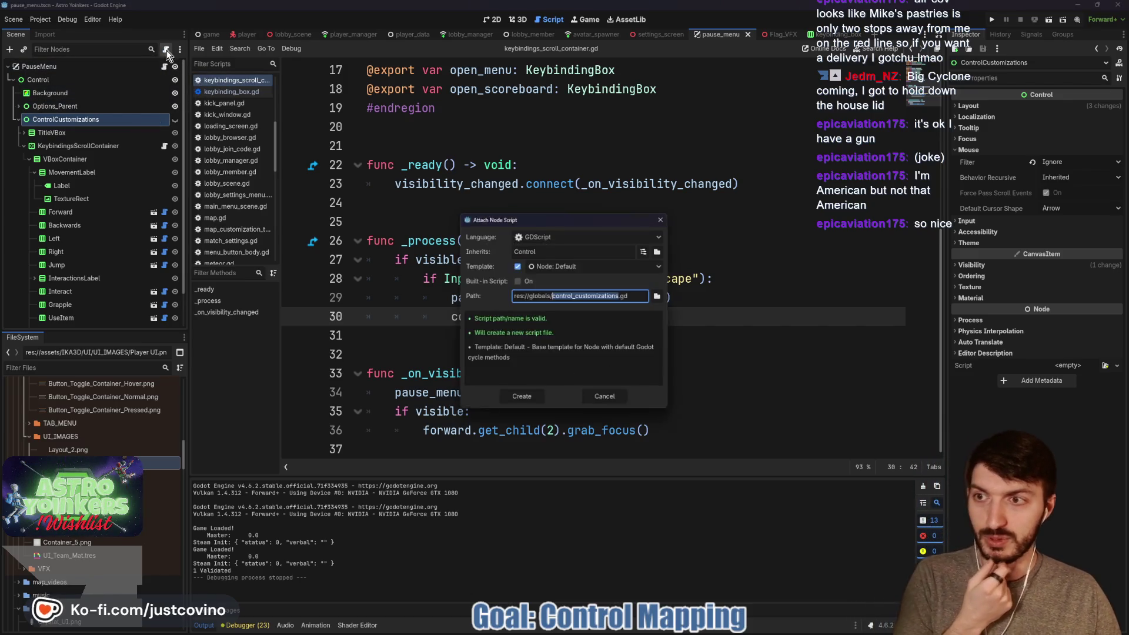
pyautogui.click(660, 296)
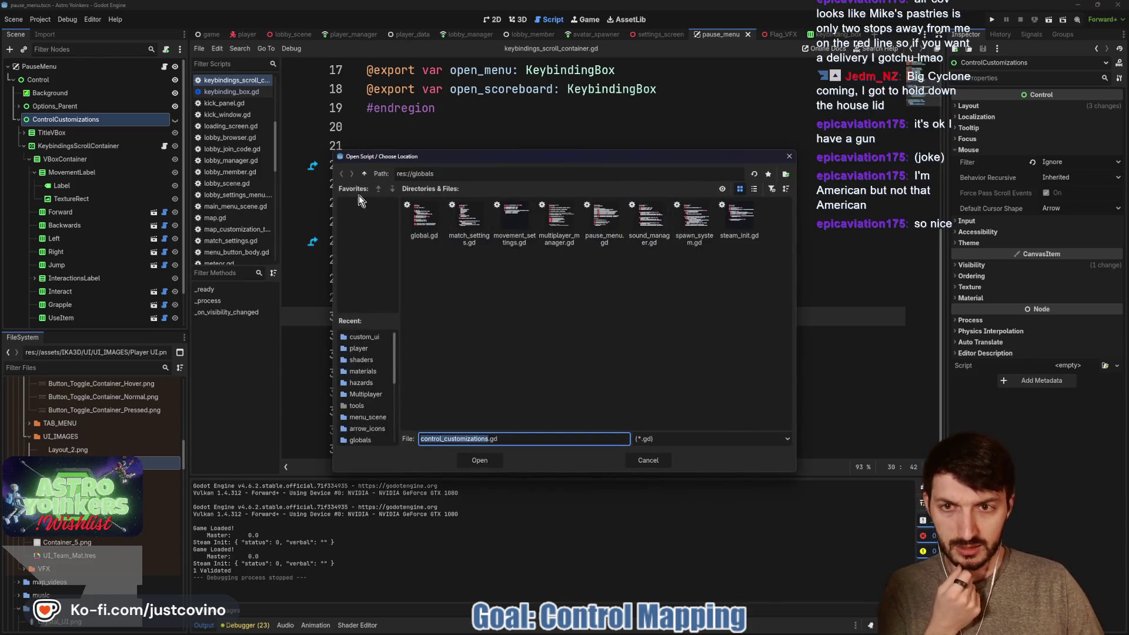
pyautogui.click(365, 174)
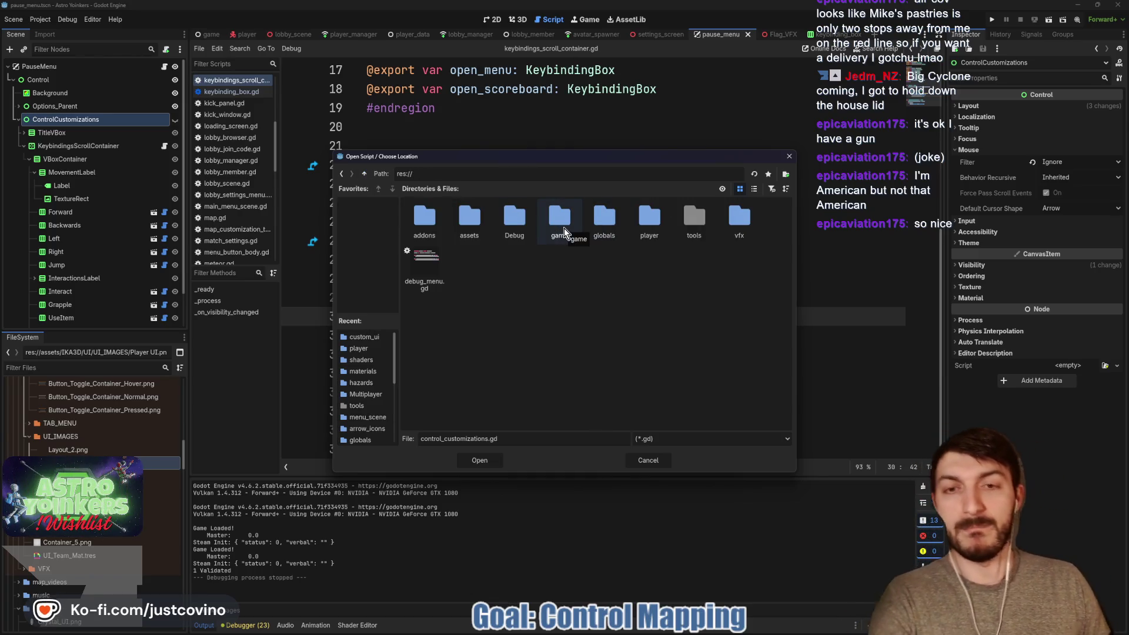
pyautogui.doubleClick(563, 228)
pyautogui.doubleClick(562, 227)
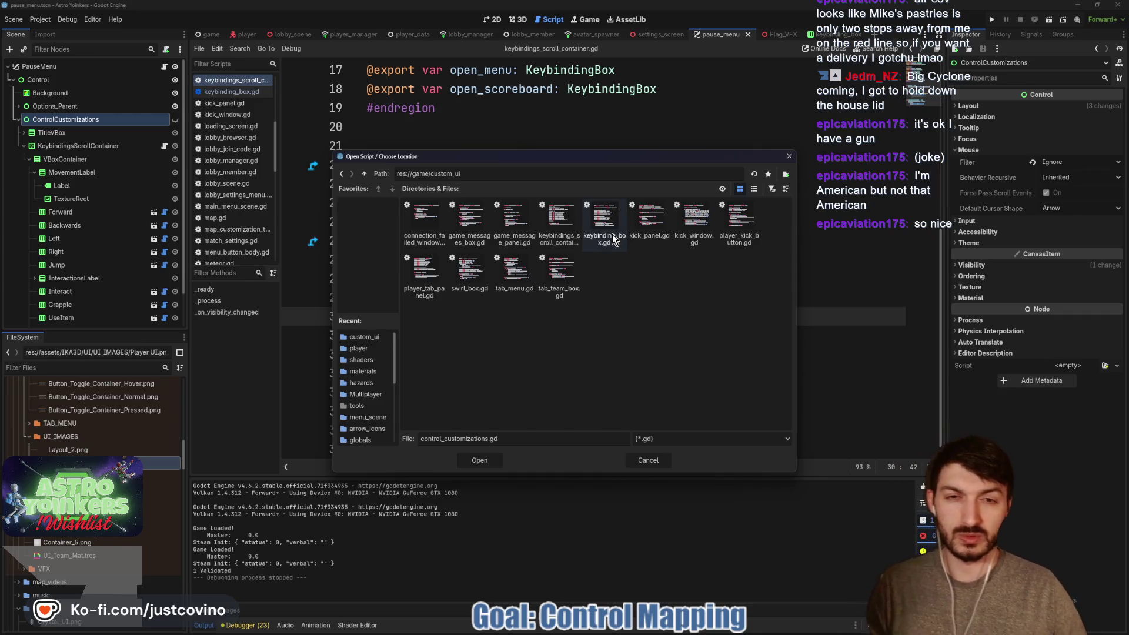
pyautogui.click(560, 222)
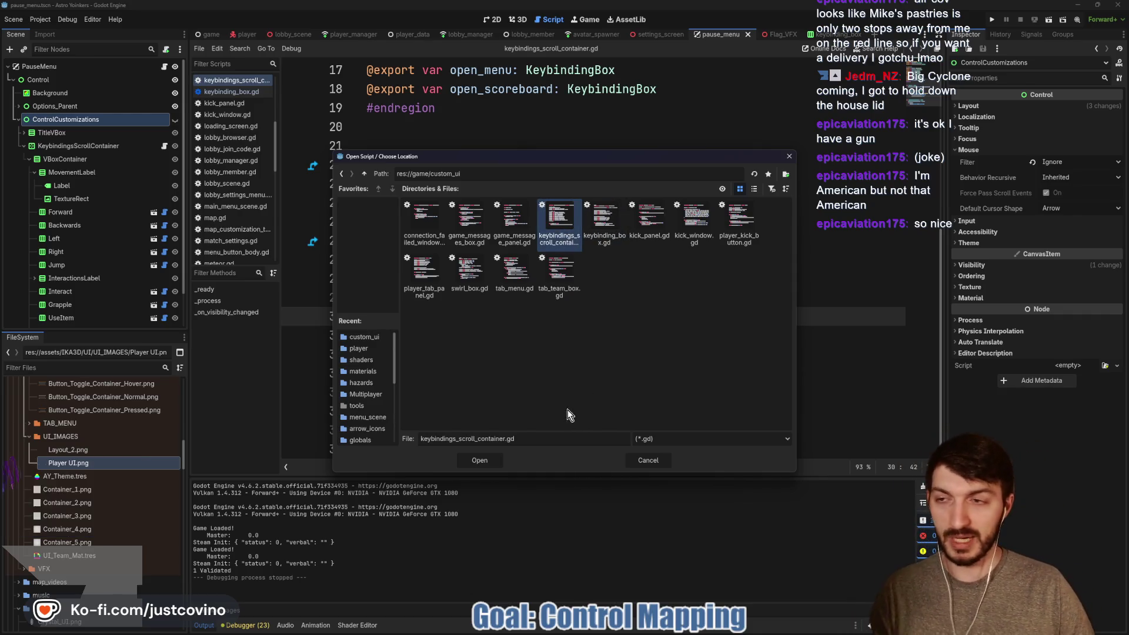
pyautogui.click(481, 461)
pyautogui.click(534, 398)
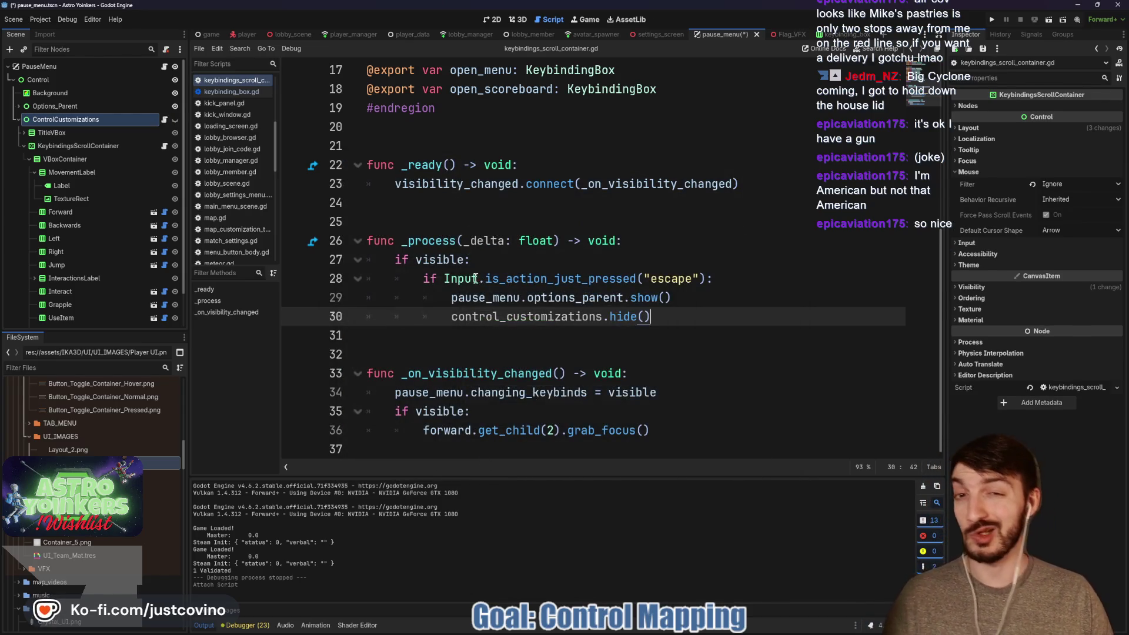
# Detach the script from KeybindingsScrollContainer and return to the script's exported node variables
pyautogui.click(111, 146)
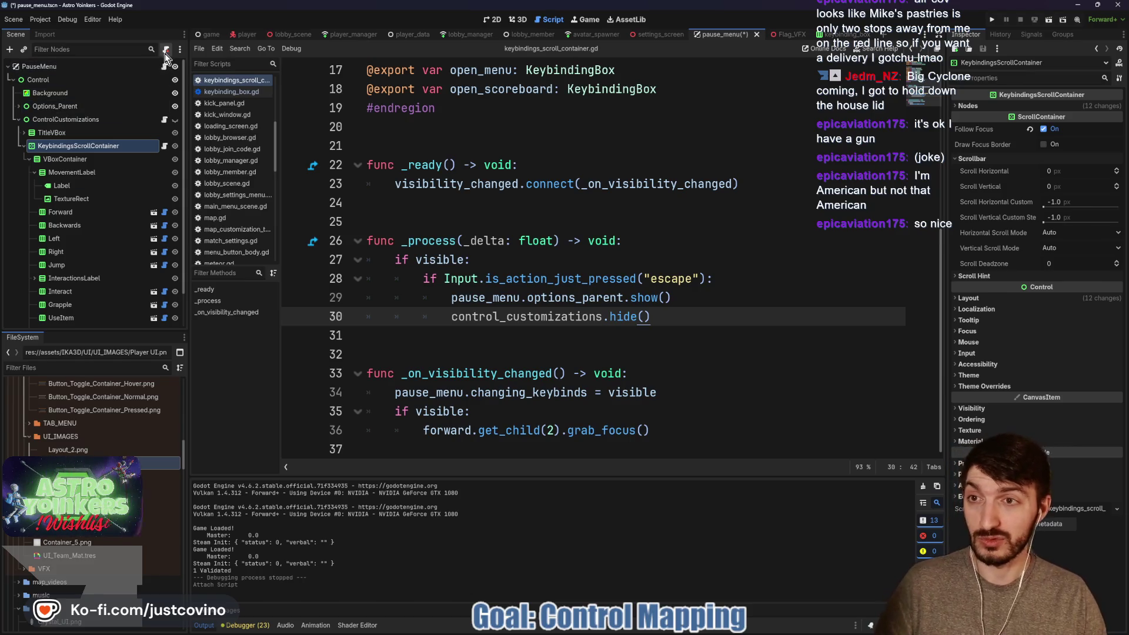
pyautogui.click(165, 51)
pyautogui.click(122, 120)
pyautogui.click(537, 241)
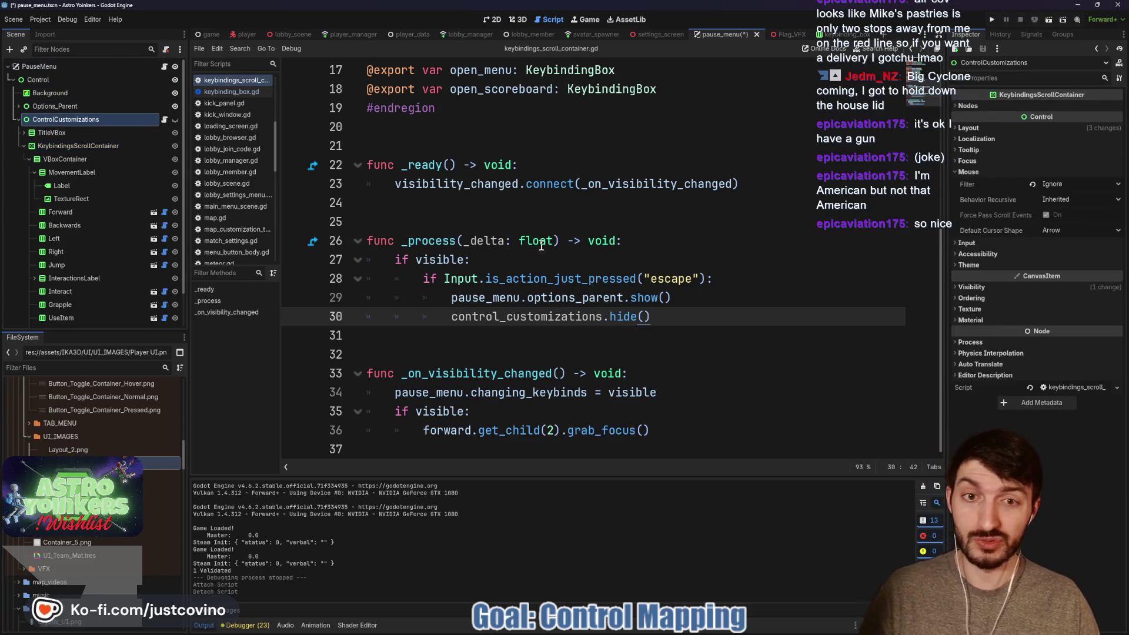
pyautogui.scroll(5, 652, 314)
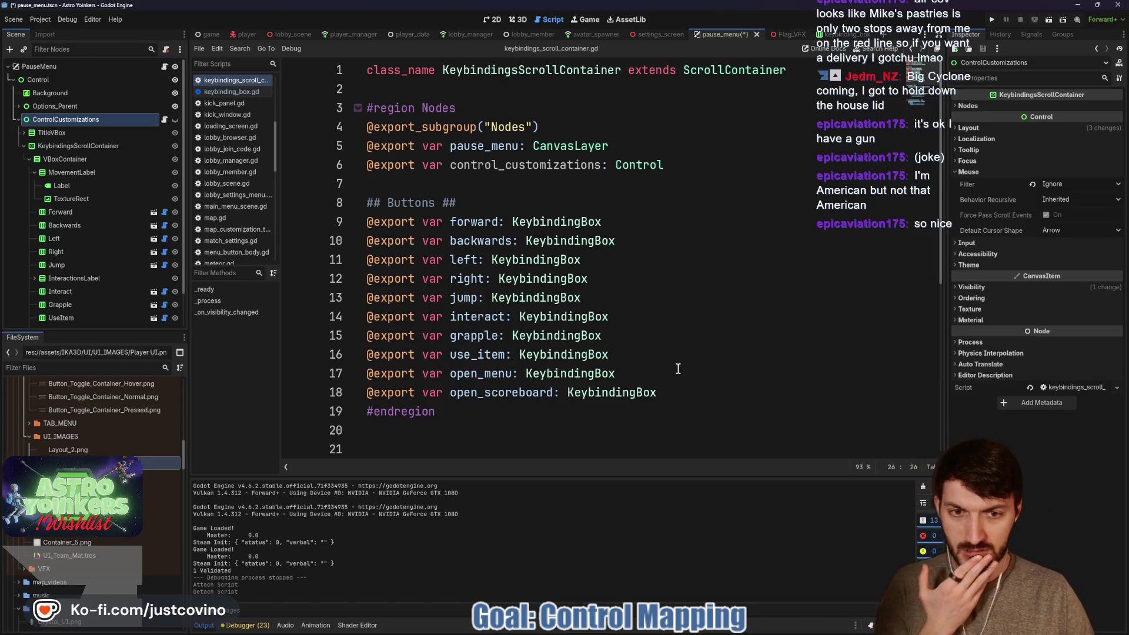
pyautogui.click(632, 149)
# Delete the control_customizations export line from the script and save it
pyautogui.moveTo(665, 165); pyautogui.dragTo(353, 168)
pyautogui.press('BackSpace')
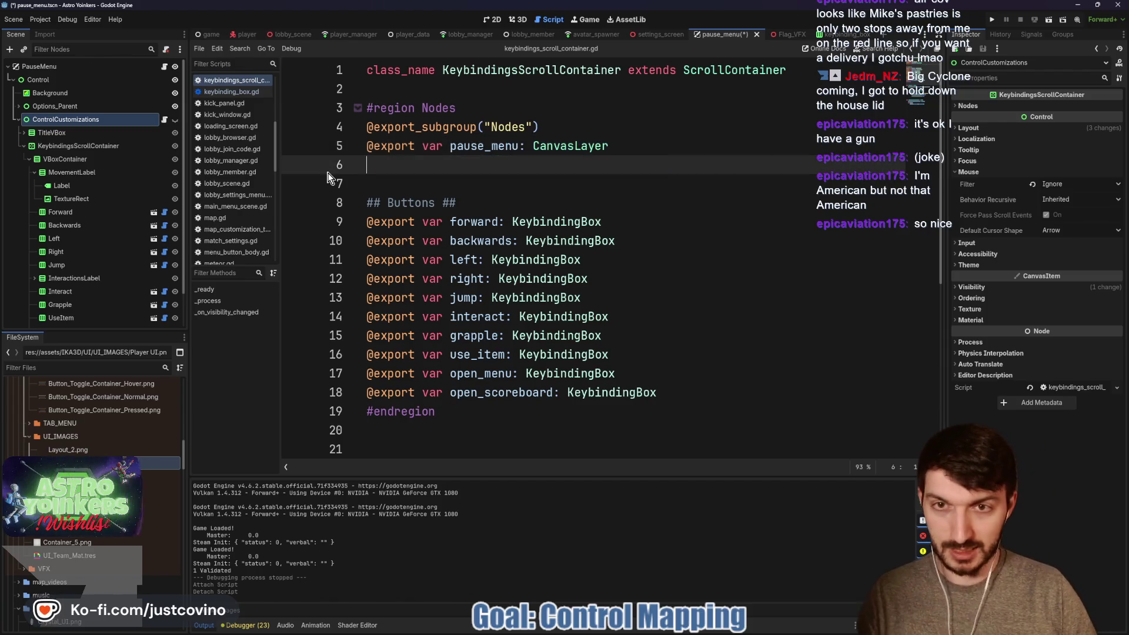
pyautogui.press('BackSpace')
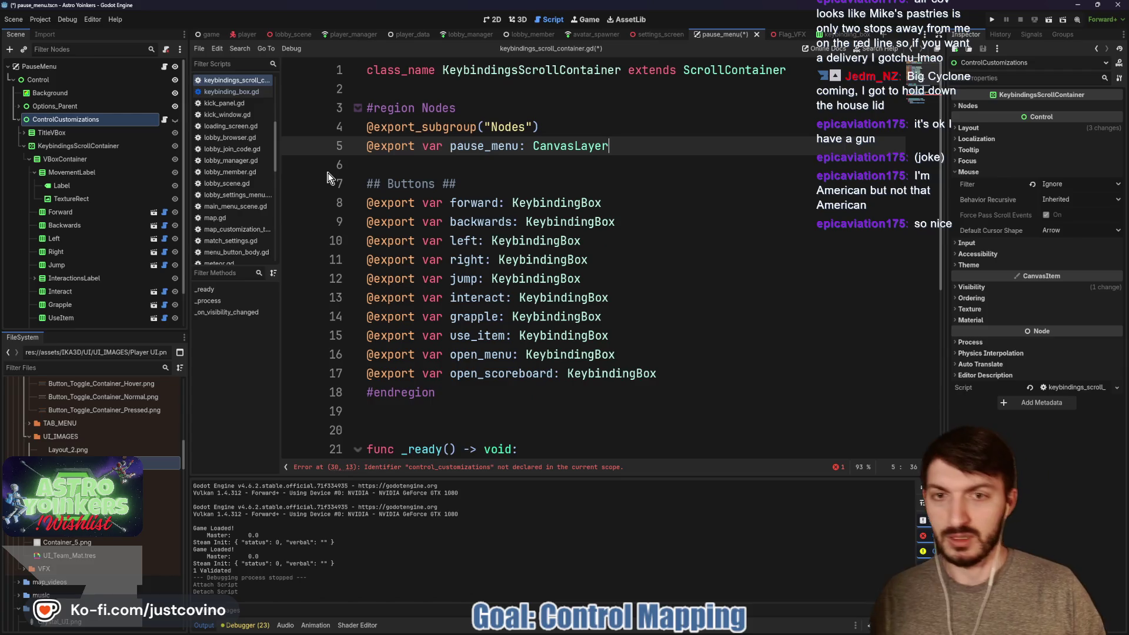
pyautogui.click(540, 186)
pyautogui.hotkey('ctrl', 's')
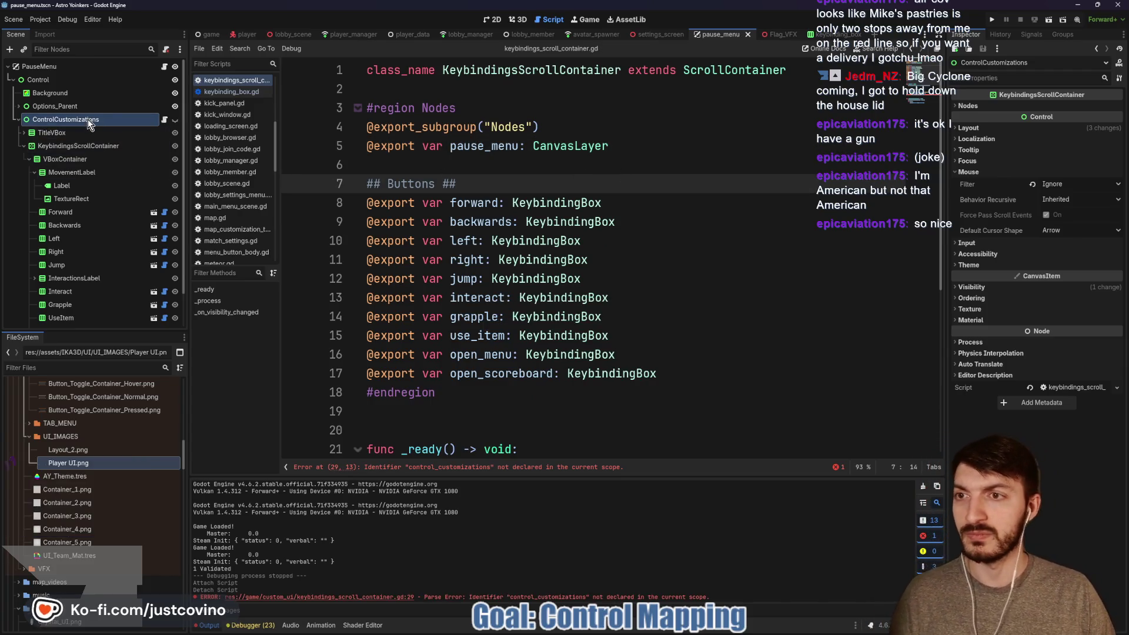
# Assign the PauseMenu node to the Pause Menu export, leaving Control Customizations unassigned
pyautogui.click(966, 108)
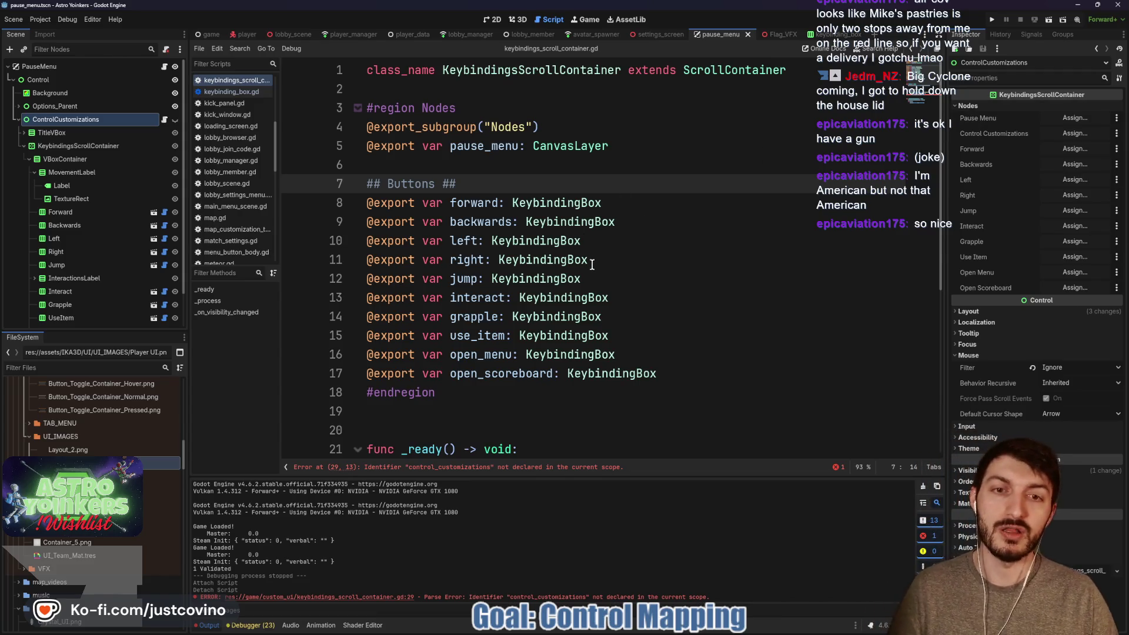
pyautogui.click(1073, 116)
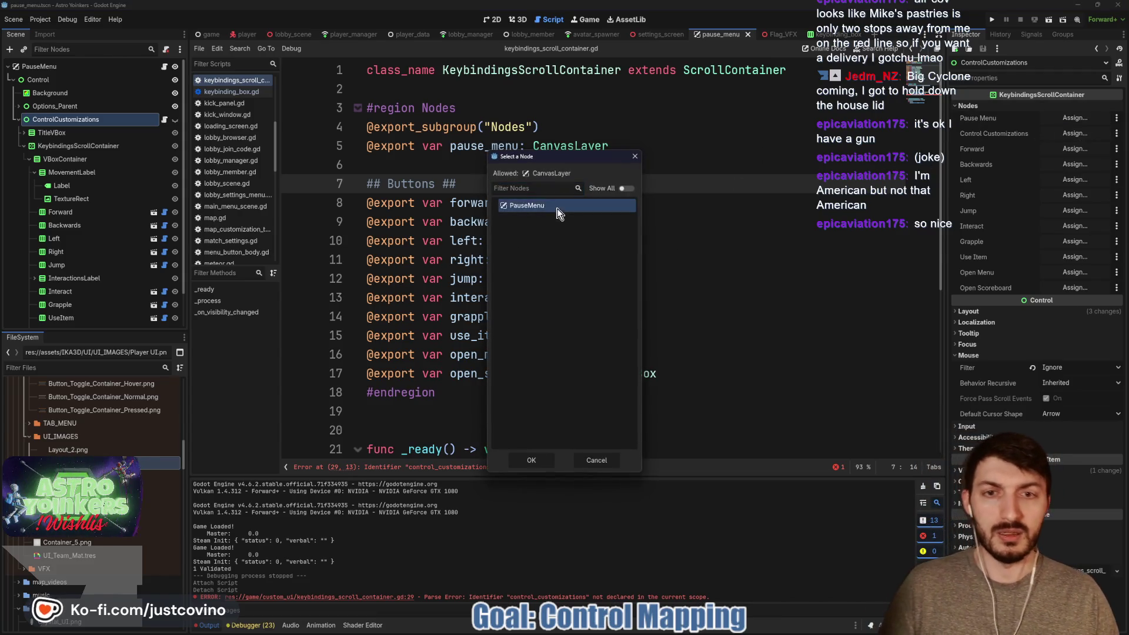
pyautogui.click(532, 461)
pyautogui.click(1065, 135)
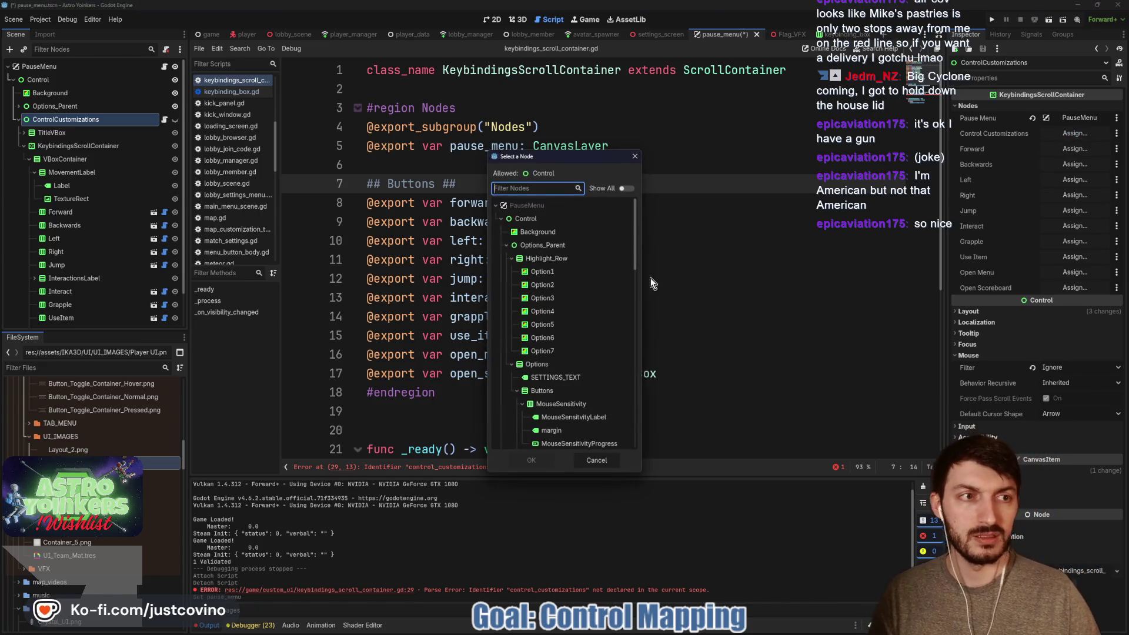
pyautogui.click(635, 156)
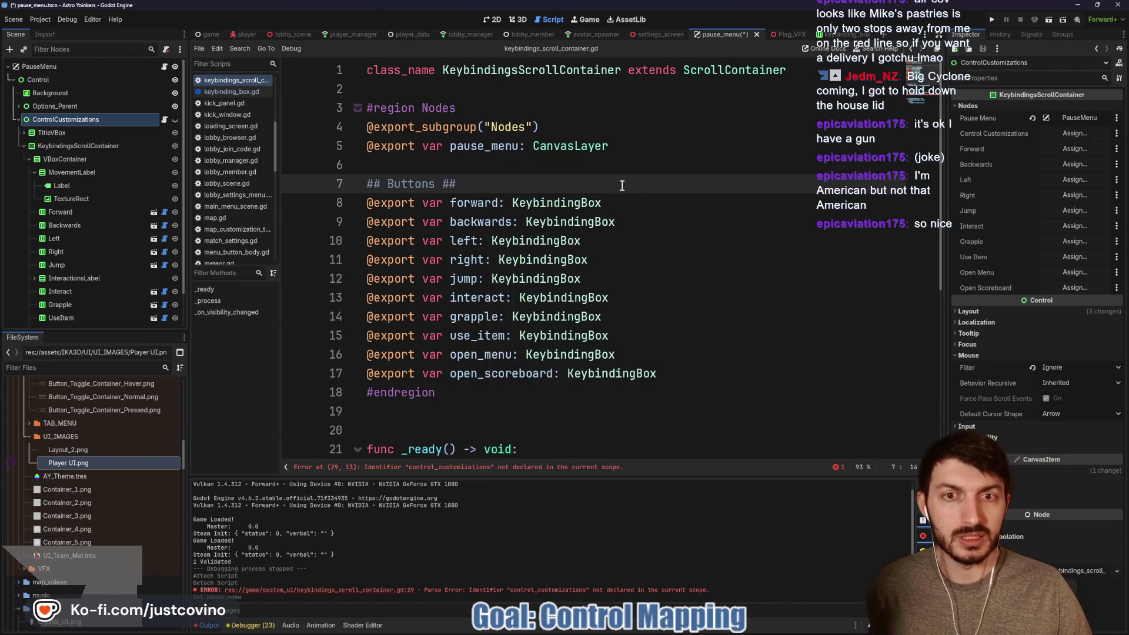
# Delete the KeybindingBox export variables, replace control_customizations.hide() with hide(), and save
pyautogui.moveTo(682, 392)
pyautogui.mouseDown()
pyautogui.moveTo(377, 241)
pyautogui.moveTo(361, 203)
pyautogui.mouseUp()
pyautogui.press('BackSpace')
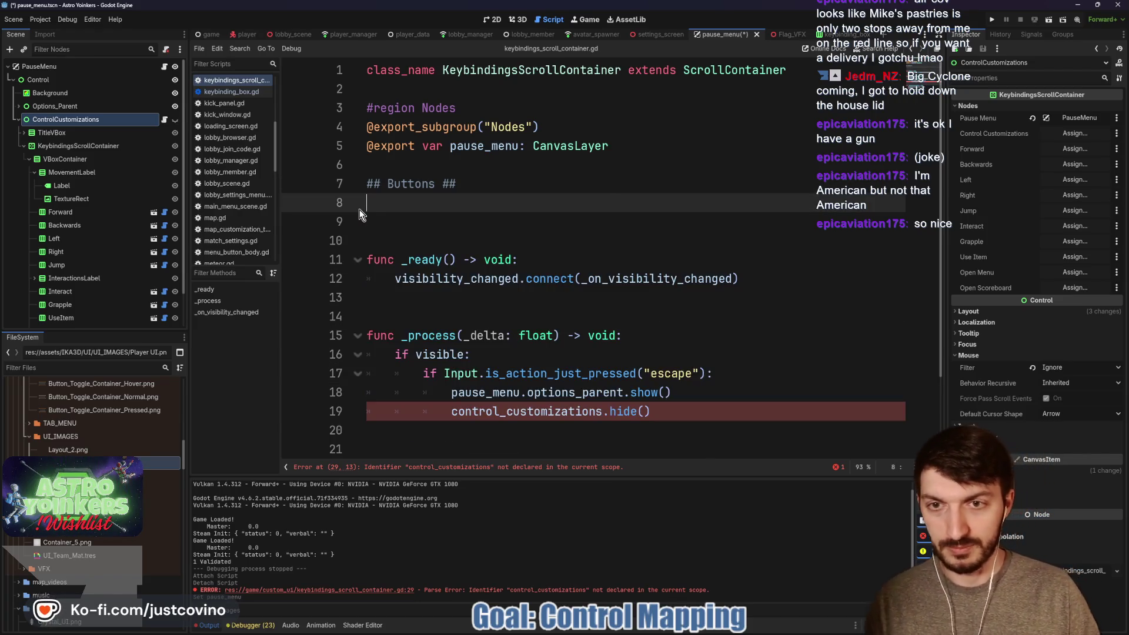
pyautogui.moveTo(685, 412); pyautogui.dragTo(451, 414)
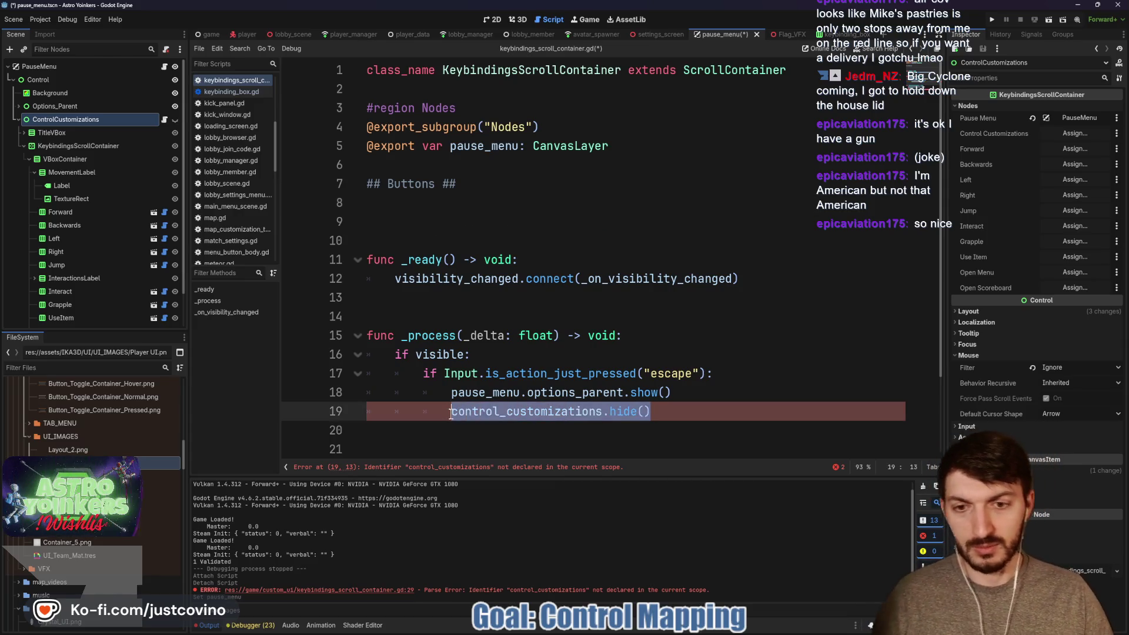
pyautogui.write('hide')
pyautogui.press('Return')
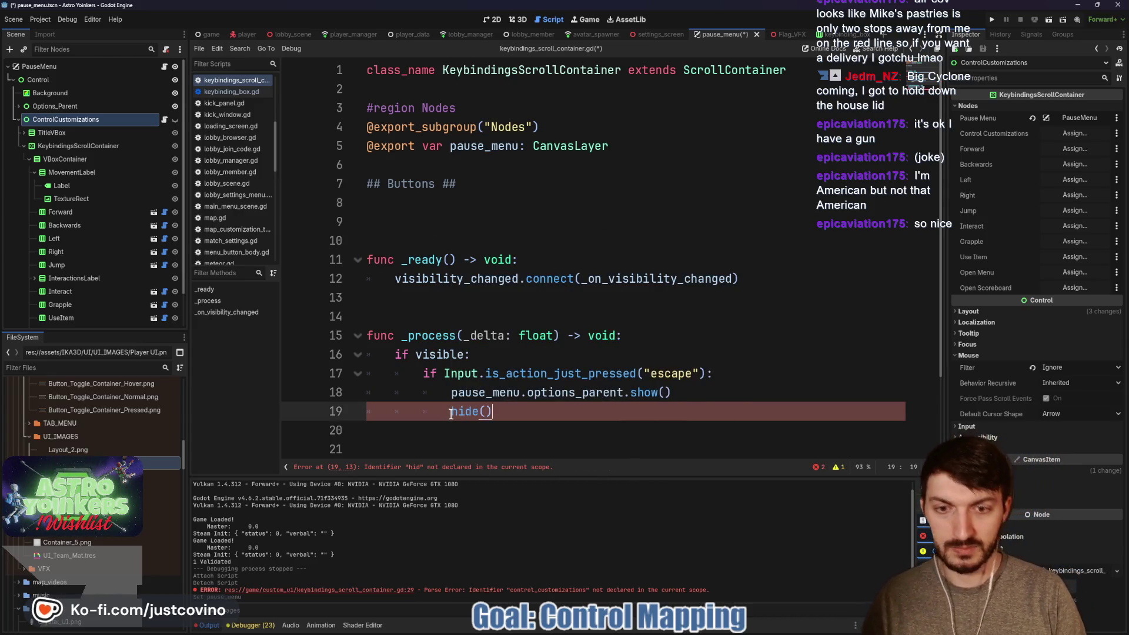
pyautogui.click(517, 362)
pyautogui.hotkey('ctrl', 's')
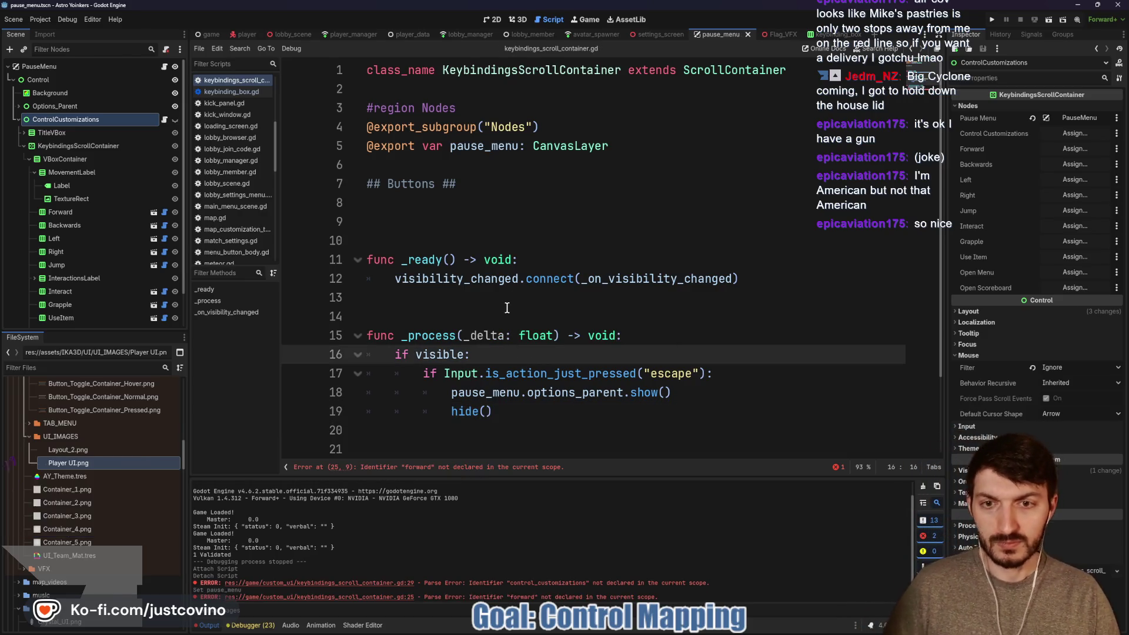
# Comment out the forward.get_child(2).grab_focus() line, add pass under if visible, and save
pyautogui.scroll(-2, 599, 309)
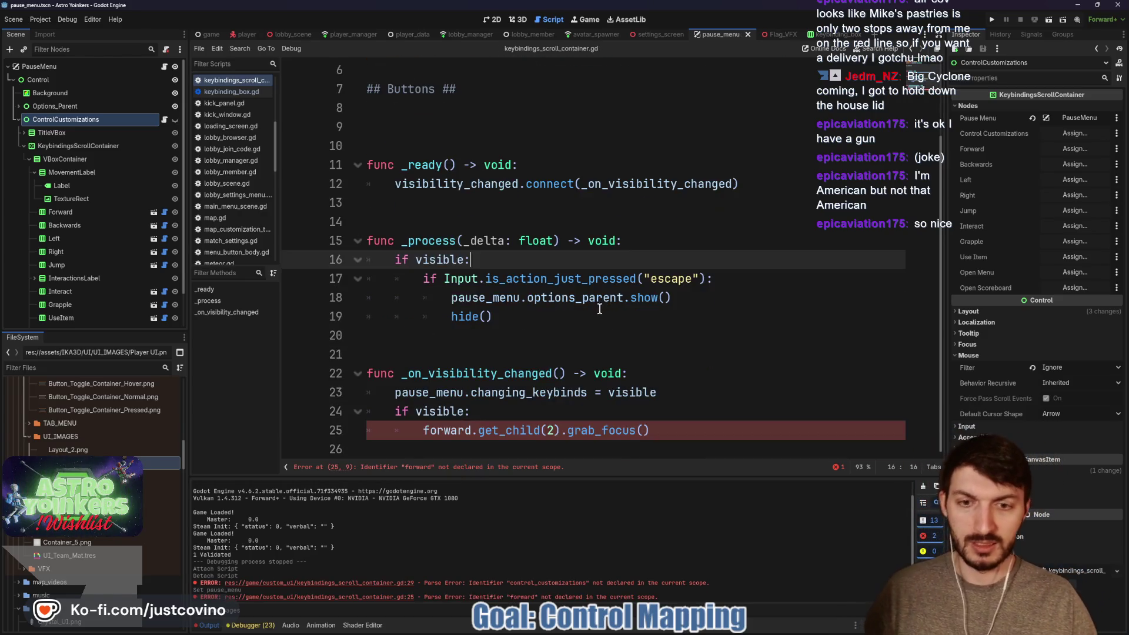
pyautogui.click(418, 432)
pyautogui.hotkey('ctrl', 'k')
pyautogui.click(497, 414)
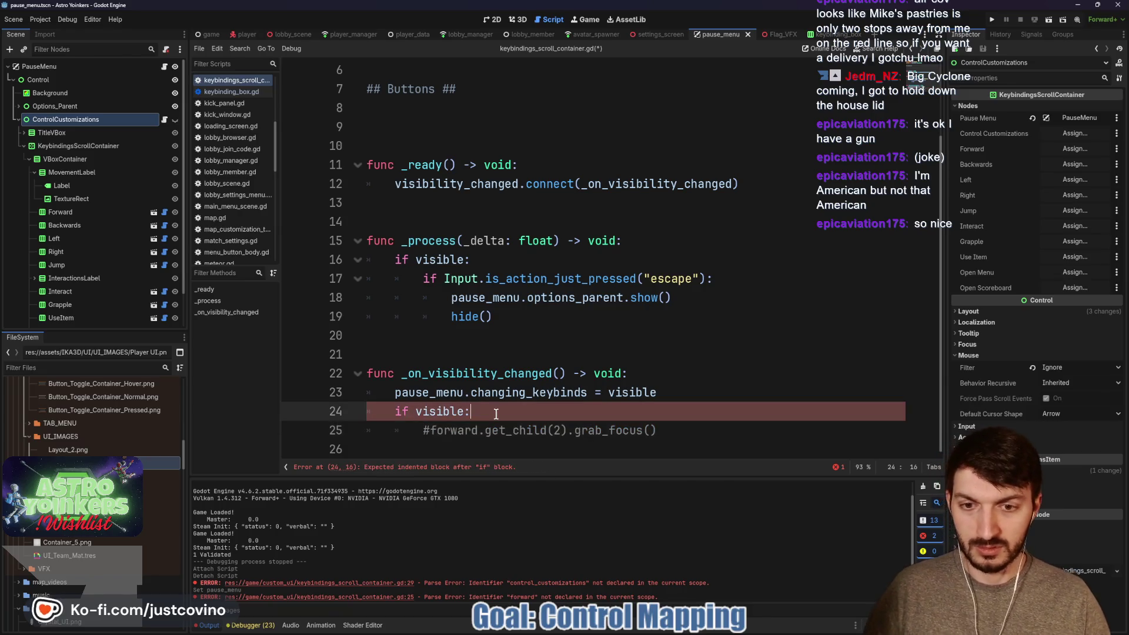
pyautogui.press('Return')
pyautogui.write('pass')
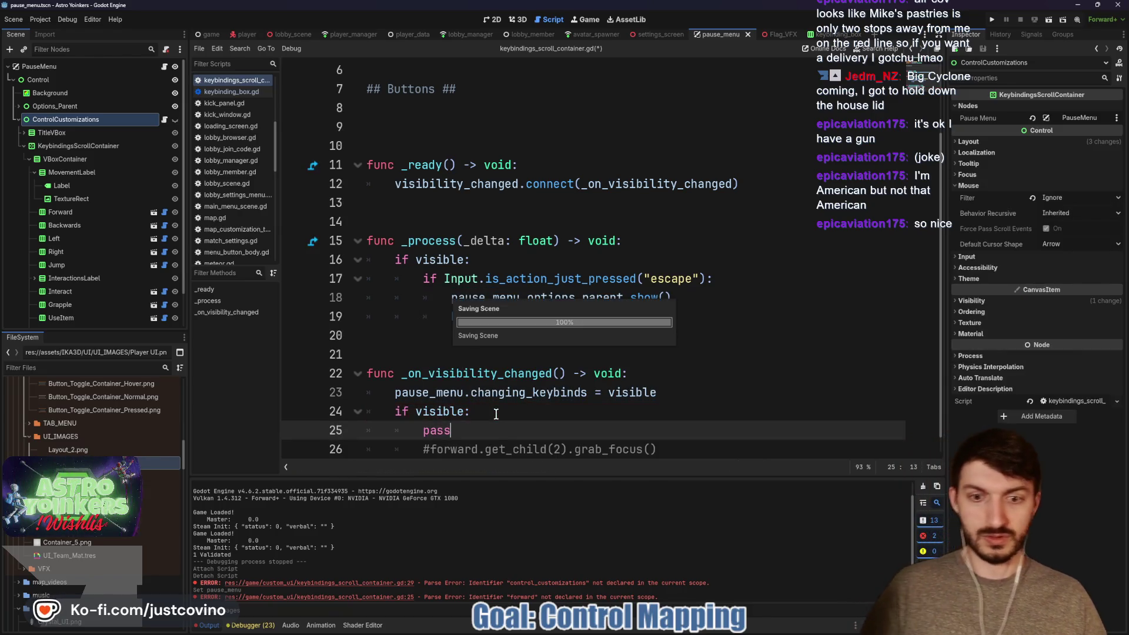
pyautogui.hotkey('ctrl', 's')
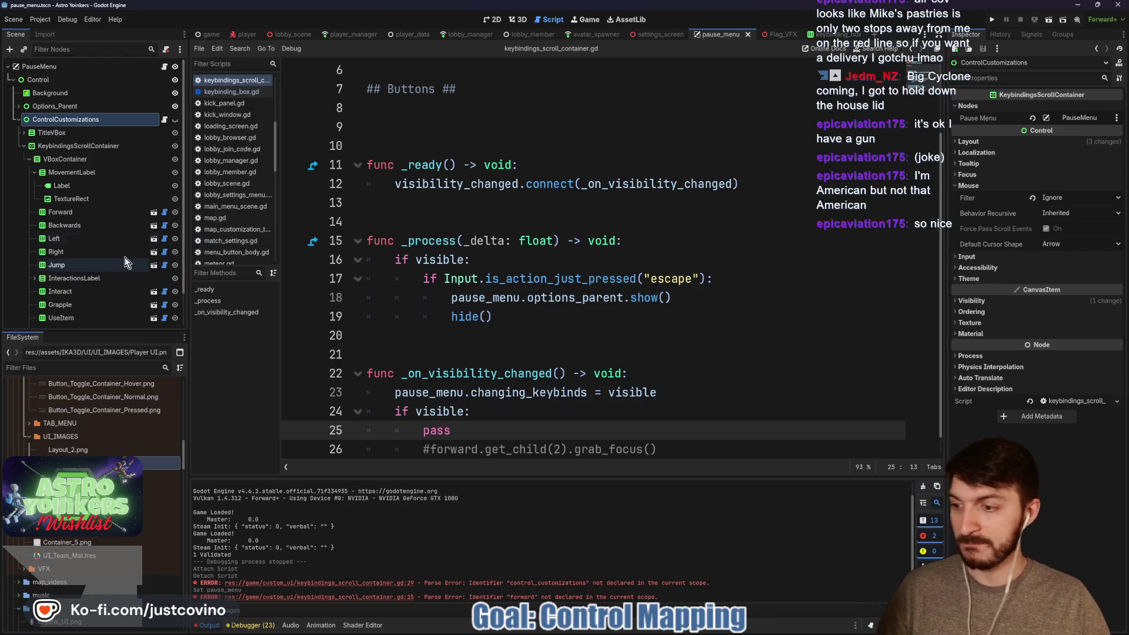
pyautogui.scroll(2, 530, 265)
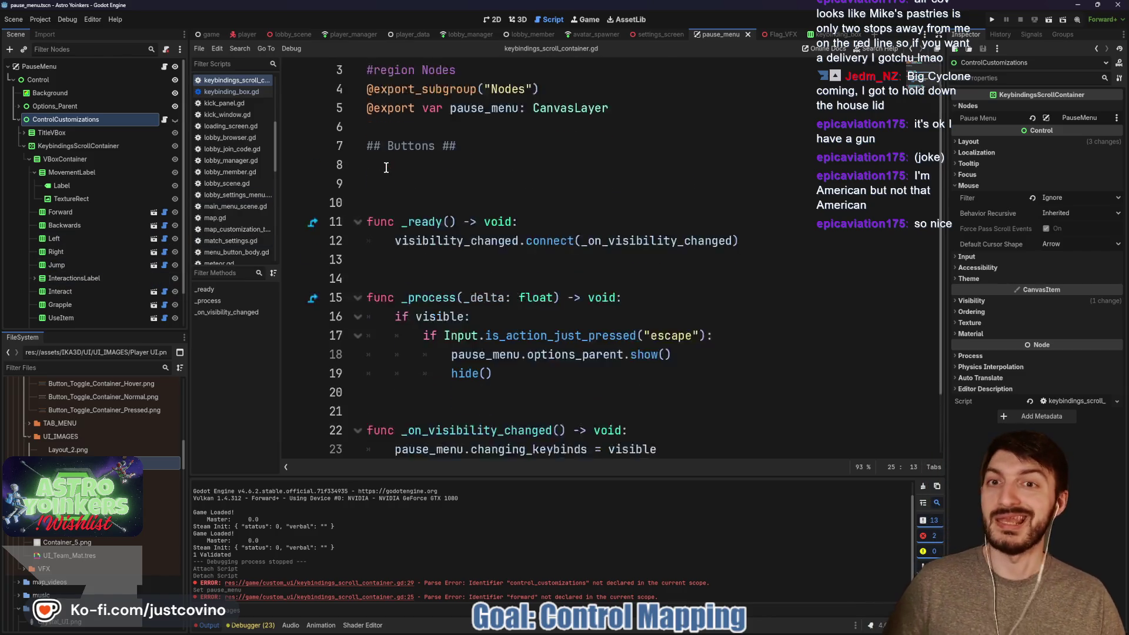
# Export the ten keybinding nodes, Forward through OpenScoreboard, into the script at line 8 and save
pyautogui.click(59, 213)
pyautogui.keyDown('shift'); pyautogui.click(64, 265); pyautogui.keyUp('shift')
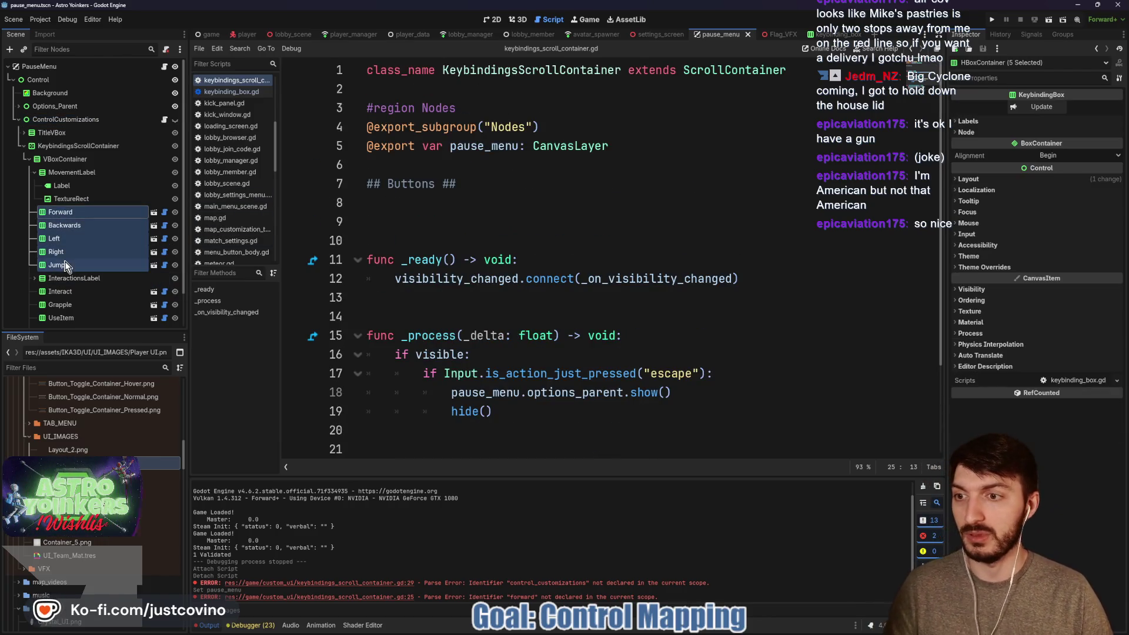
pyautogui.keyDown('ctrl'); pyautogui.click(77, 294); pyautogui.keyUp('ctrl')
pyautogui.keyDown('shift'); pyautogui.click(61, 318); pyautogui.keyUp('shift')
pyautogui.scroll(-1, 83, 283)
pyautogui.keyDown('ctrl'); pyautogui.click(79, 306); pyautogui.keyUp('ctrl')
pyautogui.keyDown('shift'); pyautogui.click(79, 319); pyautogui.keyUp('shift')
pyautogui.moveTo(79, 320); pyautogui.dragTo(395, 206)
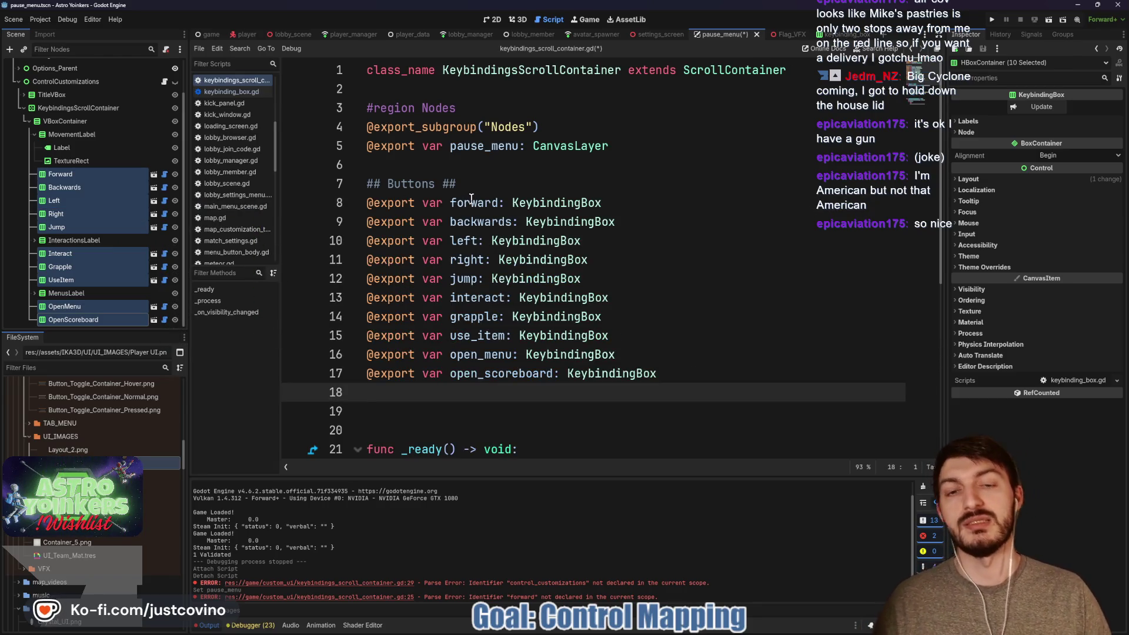
pyautogui.click(642, 215)
pyautogui.hotkey('ctrl', 's')
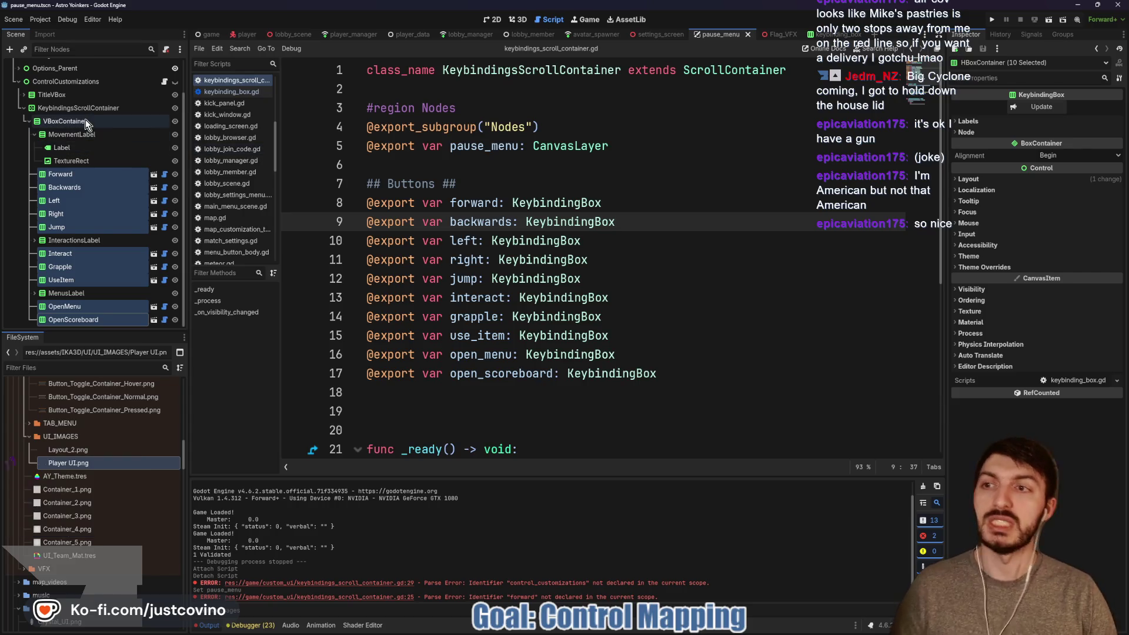
pyautogui.click(69, 82)
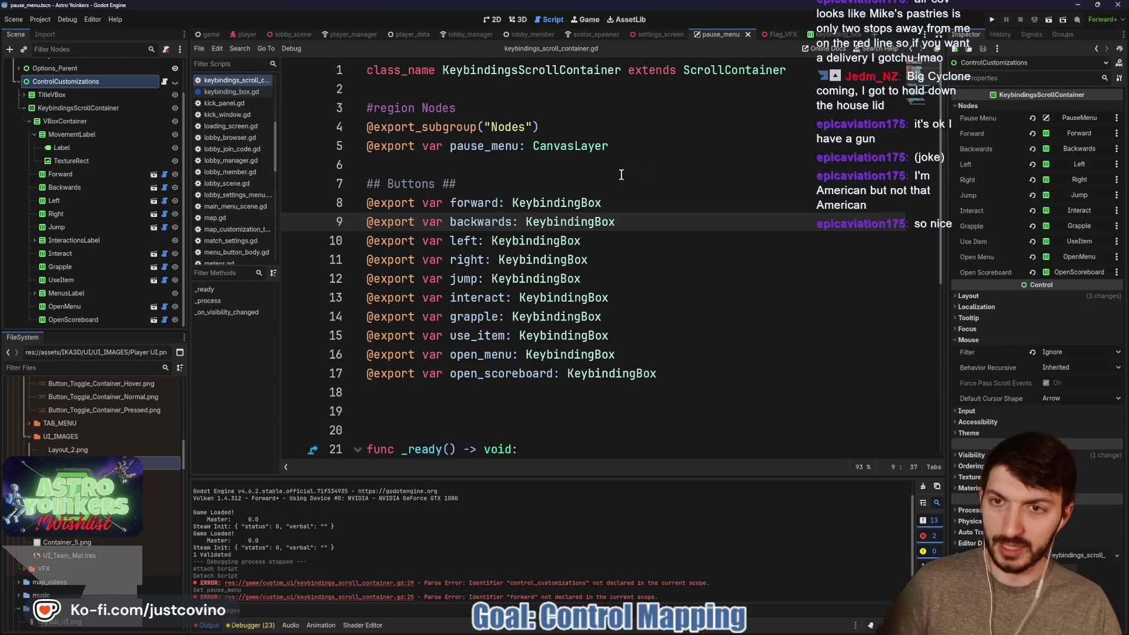
pyautogui.scroll(-5, 622, 175)
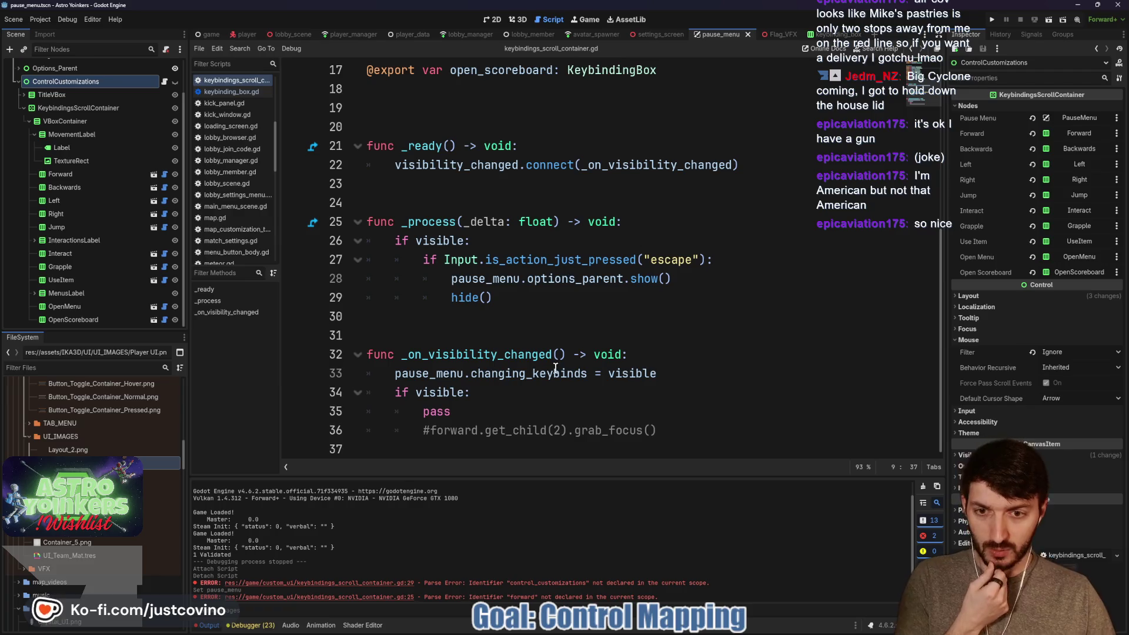
# Remove the pass placeholder and uncomment forward.get_child(2).grab_focus() under if visible
pyautogui.click(455, 414)
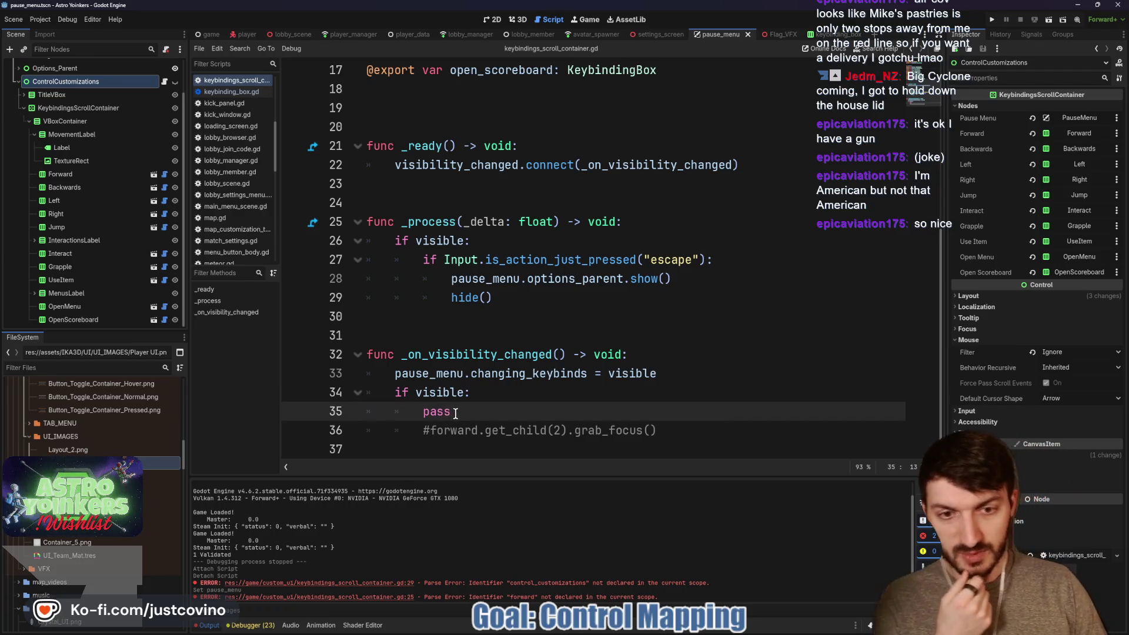
pyautogui.press('BackSpace')
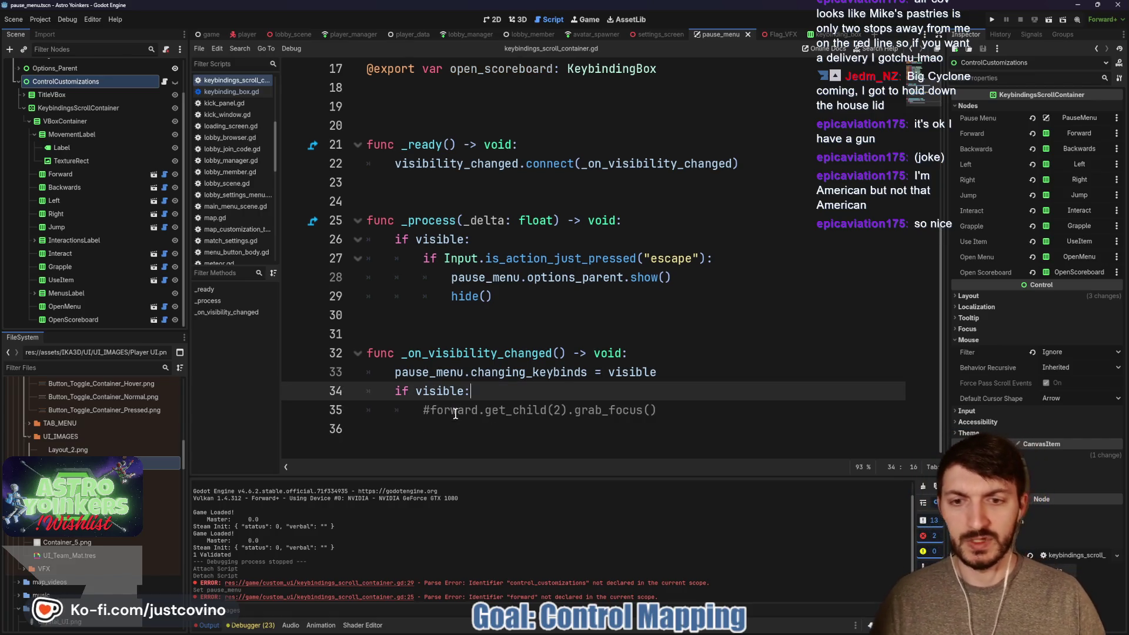
pyautogui.click(431, 411)
pyautogui.press('BackSpace')
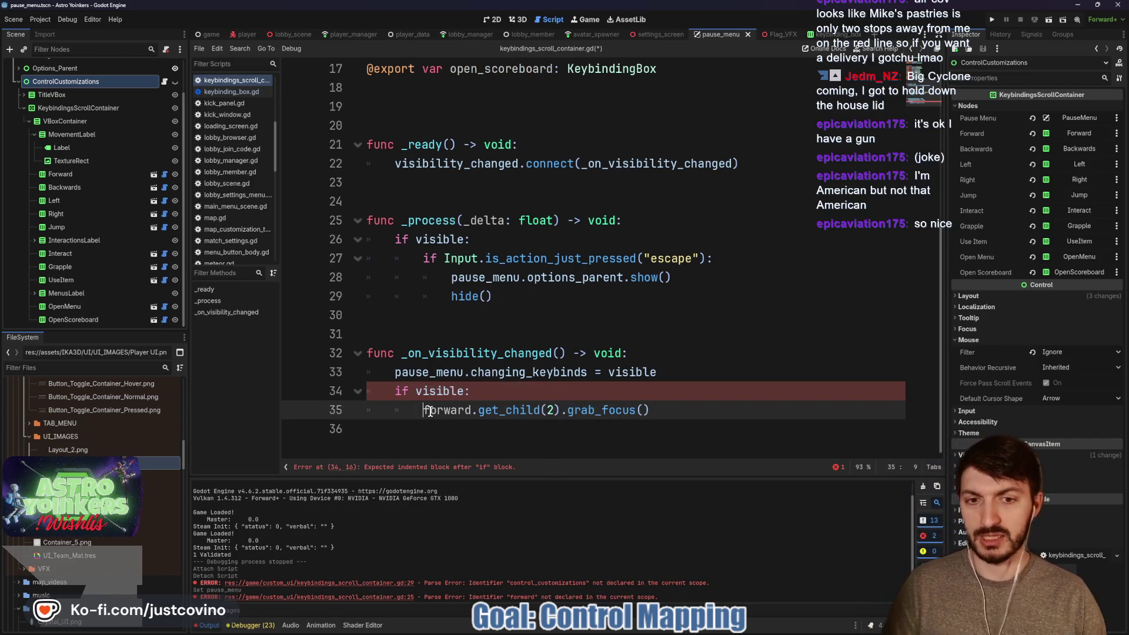
pyautogui.click(500, 389)
pyautogui.click(431, 331)
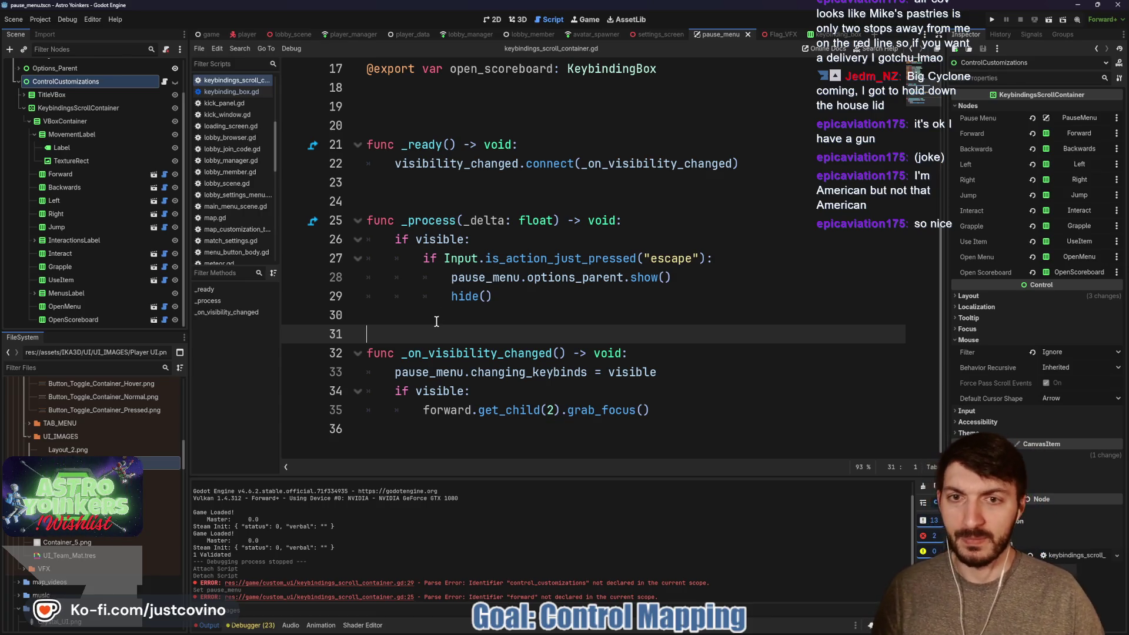
pyautogui.scroll(2, 135, 159)
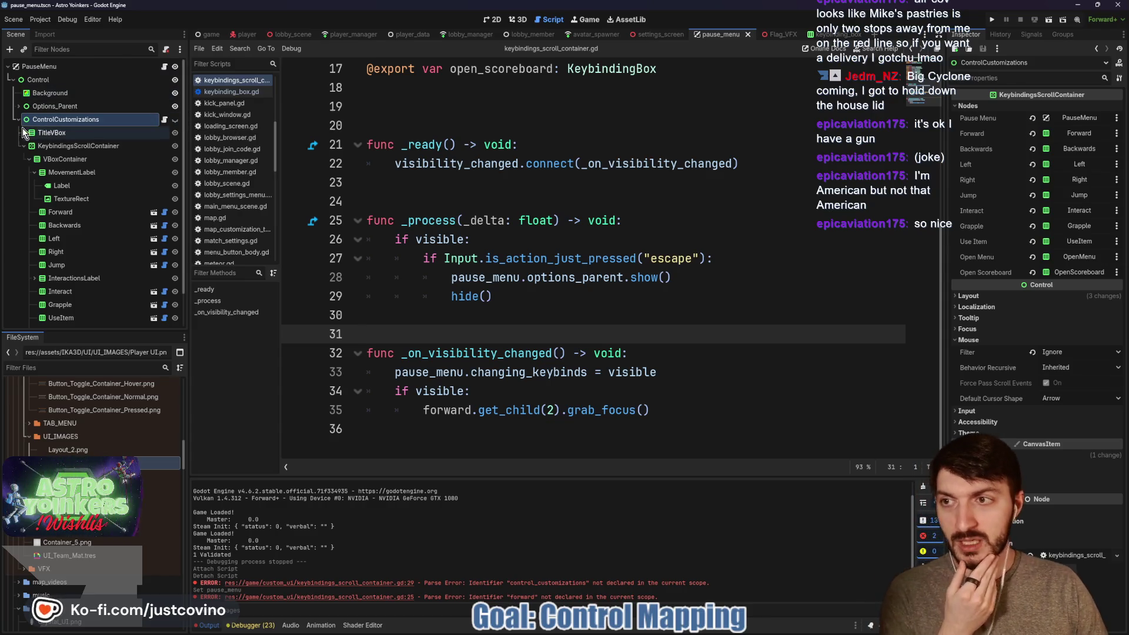
# Open pause_menu.gd from PauseMenu's script icon and show PauseMenu's exported Nodes group in the Inspector
pyautogui.click(24, 146)
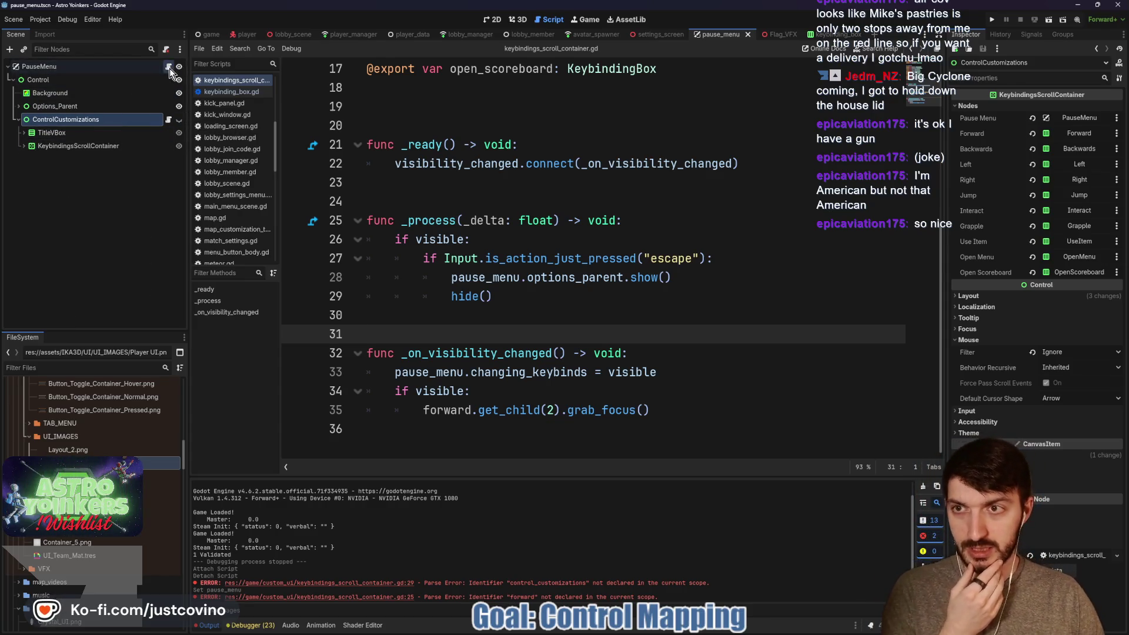
pyautogui.click(169, 67)
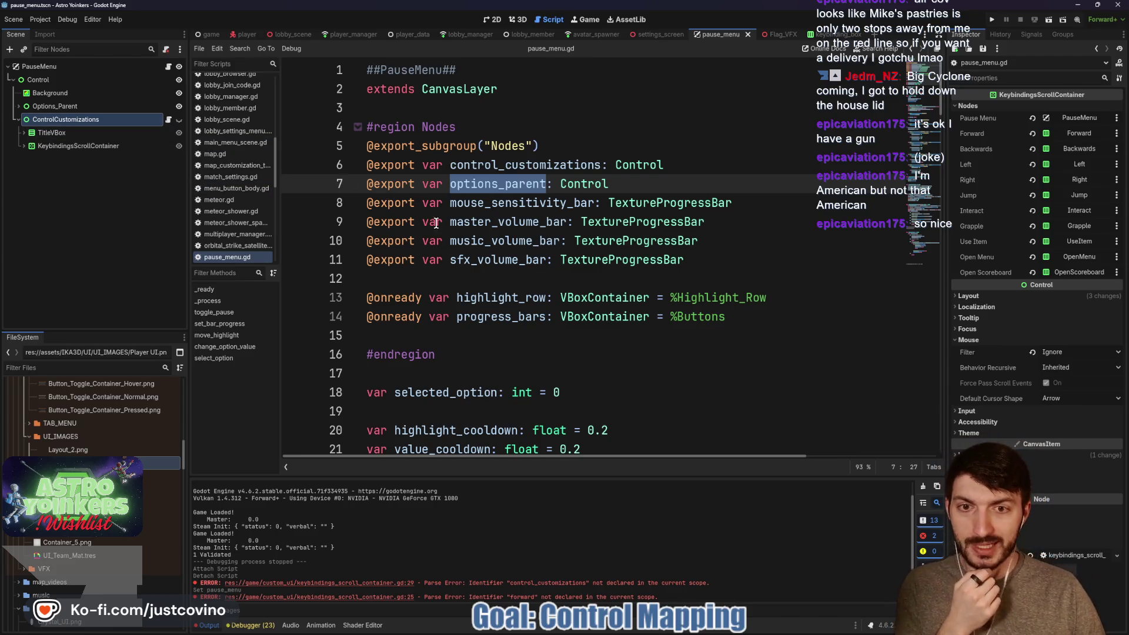
pyautogui.click(429, 277)
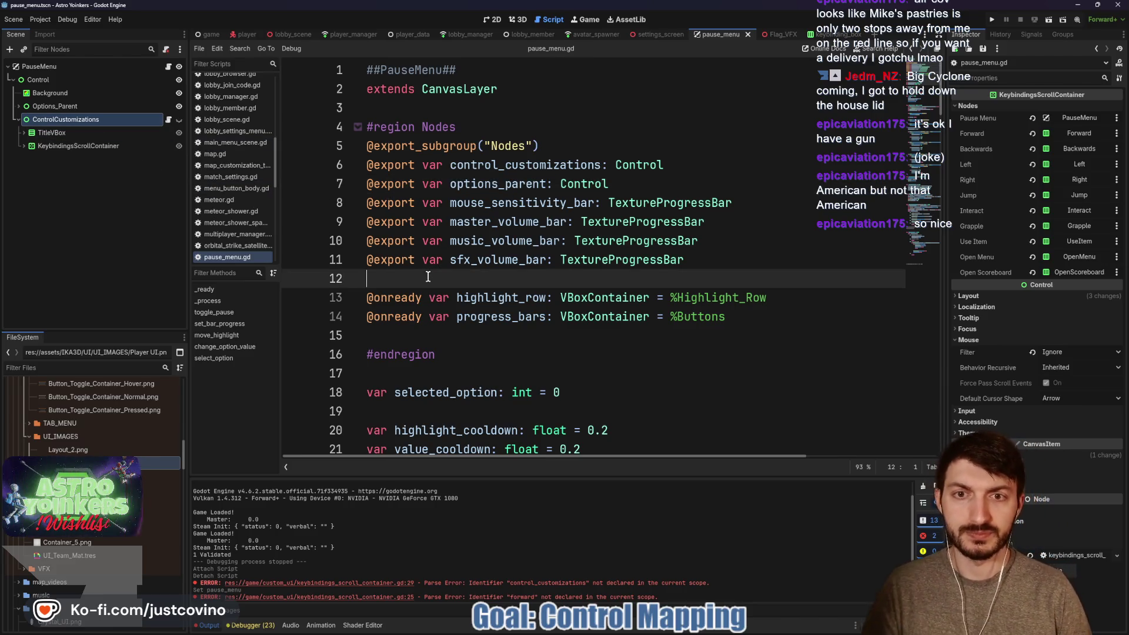
pyautogui.click(558, 166)
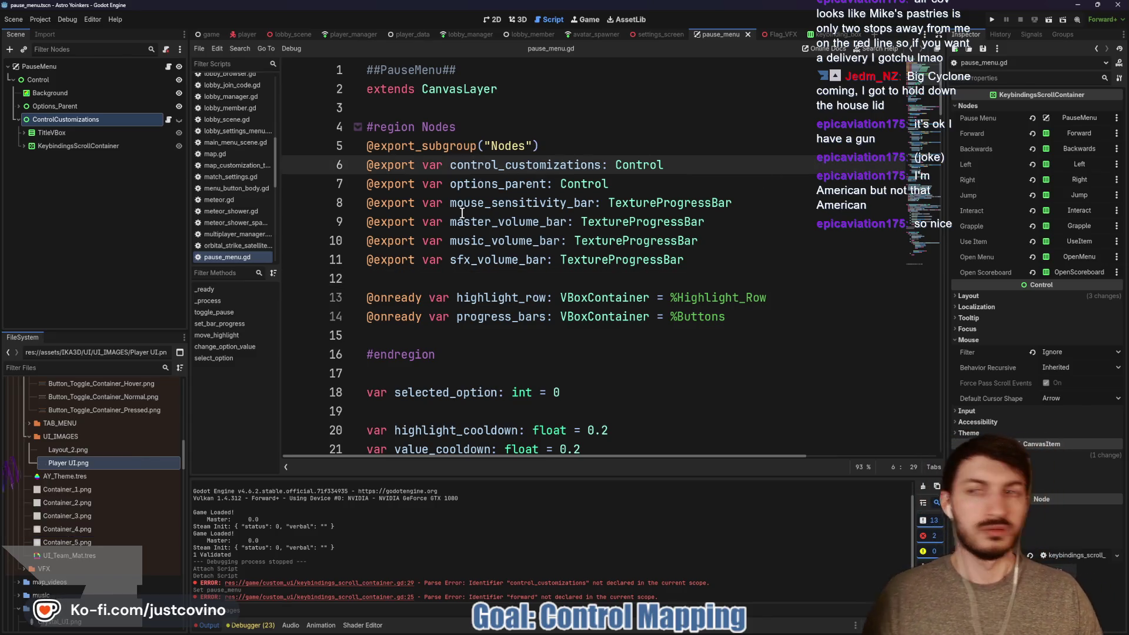
pyautogui.click(88, 67)
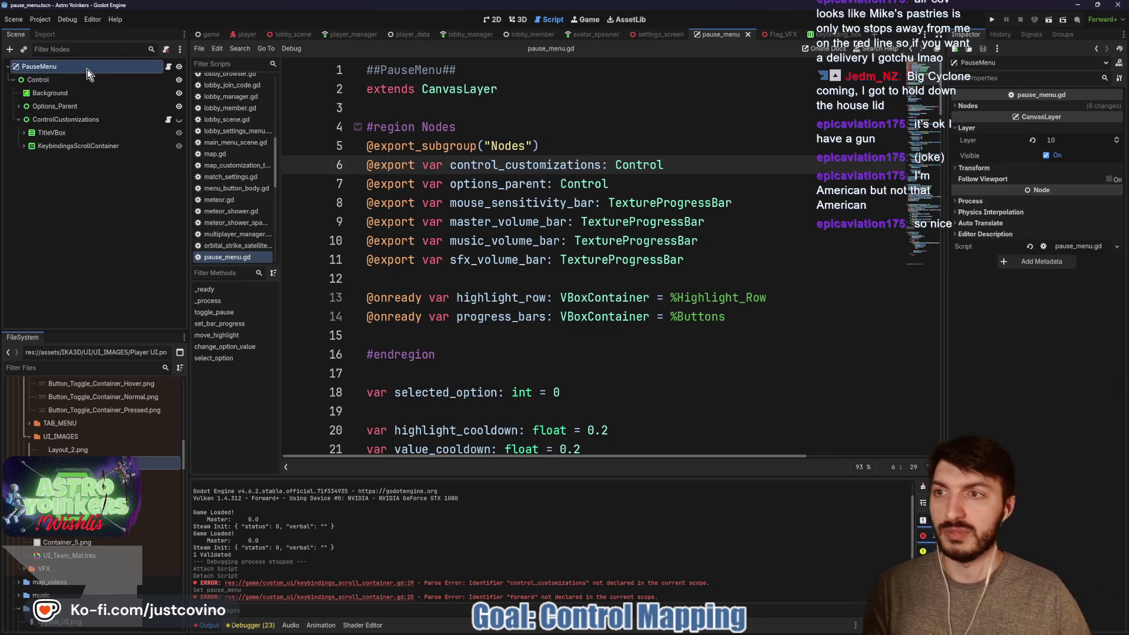
pyautogui.click(981, 106)
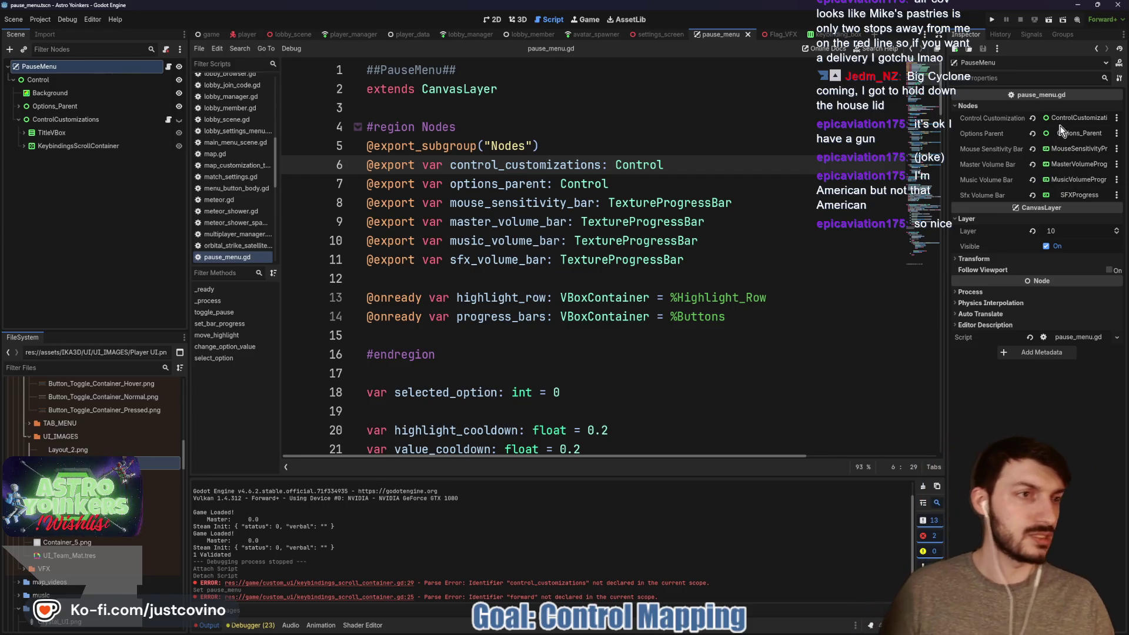
pyautogui.scroll(-8, 671, 229)
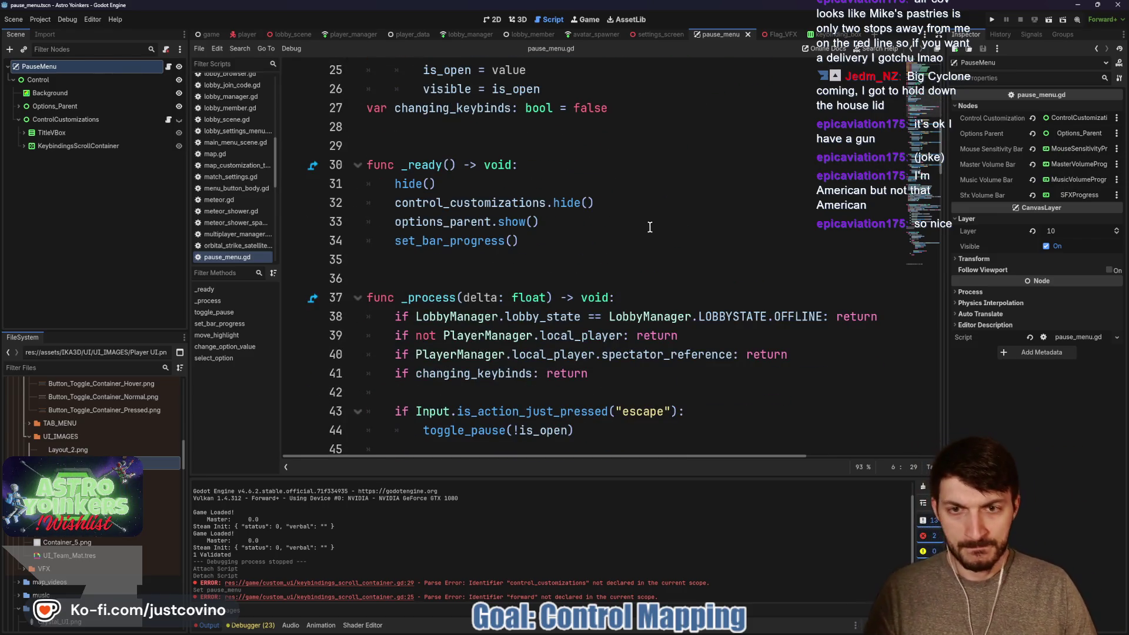
pyautogui.scroll(-1, 621, 222)
pyautogui.doubleClick(470, 316)
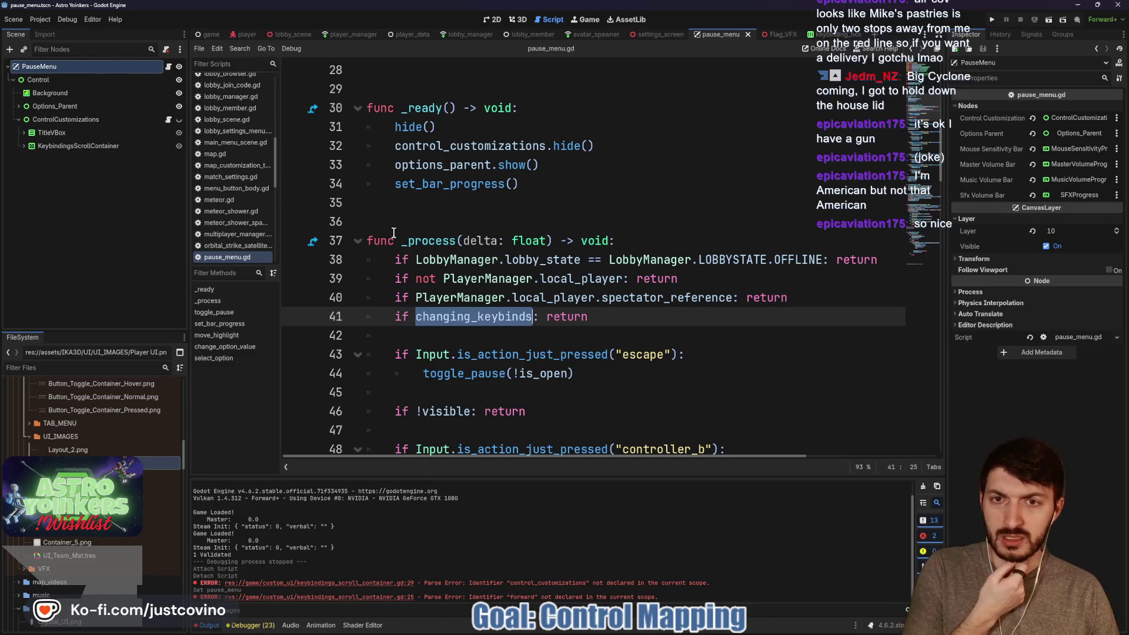
pyautogui.scroll(1, 484, 303)
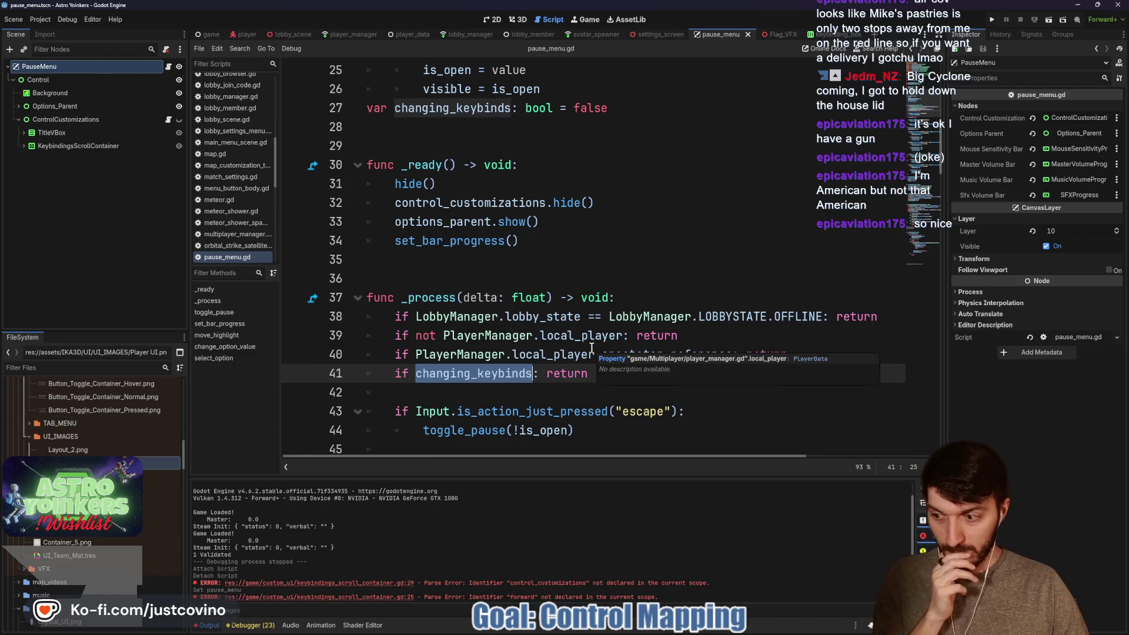
pyautogui.scroll(1, 577, 290)
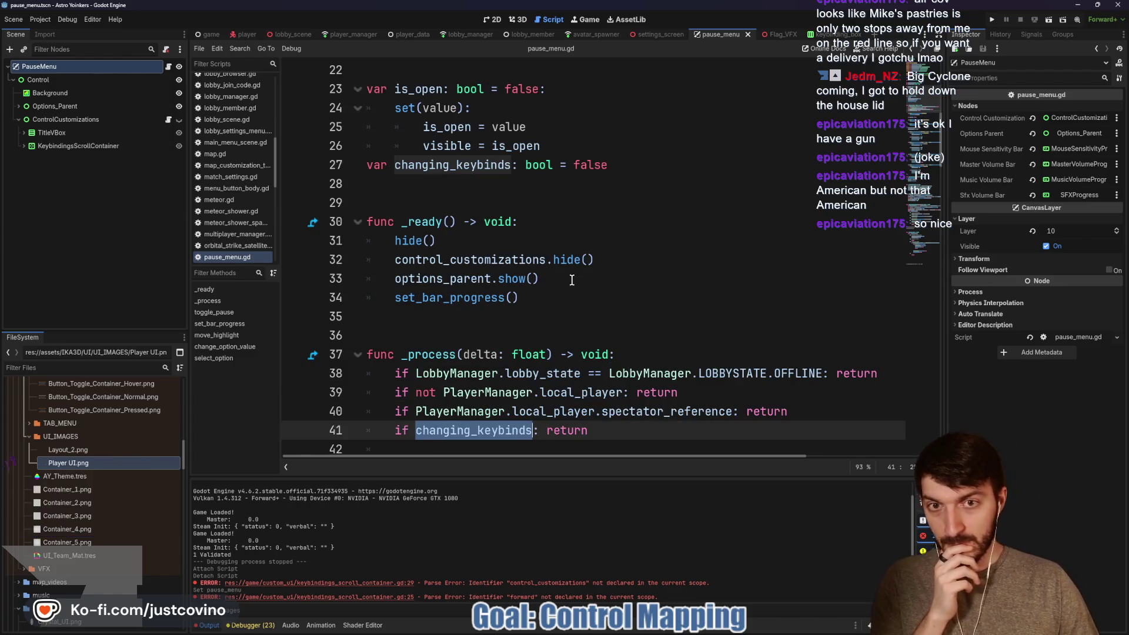
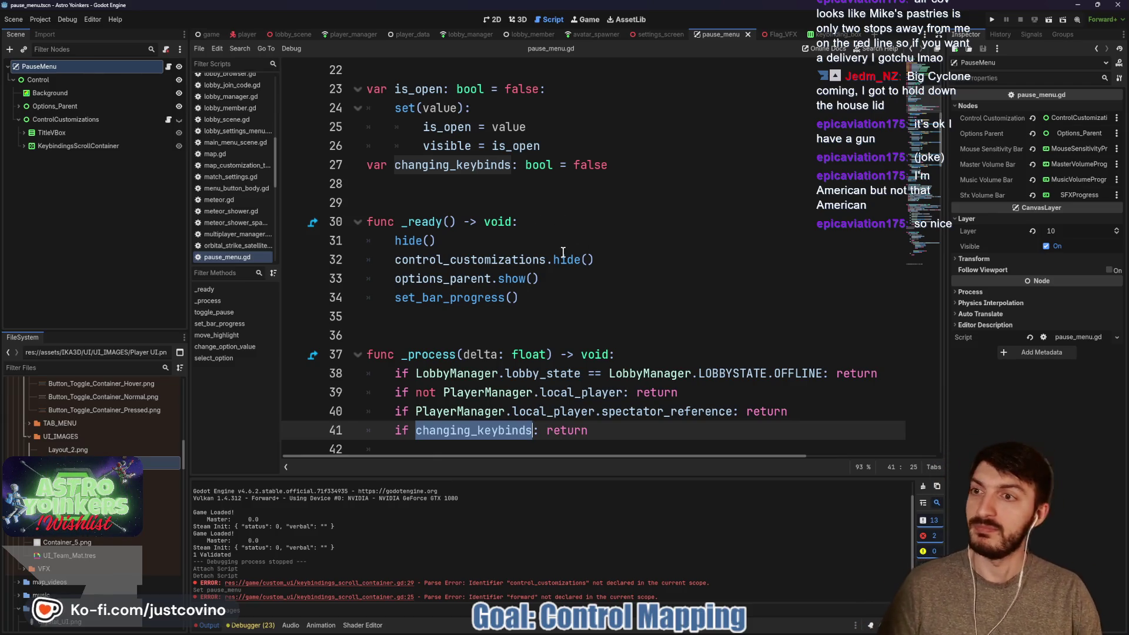
# Delete the unused changing_keybinds declaration line from pause_menu.gd
pyautogui.scroll(-2, 566, 294)
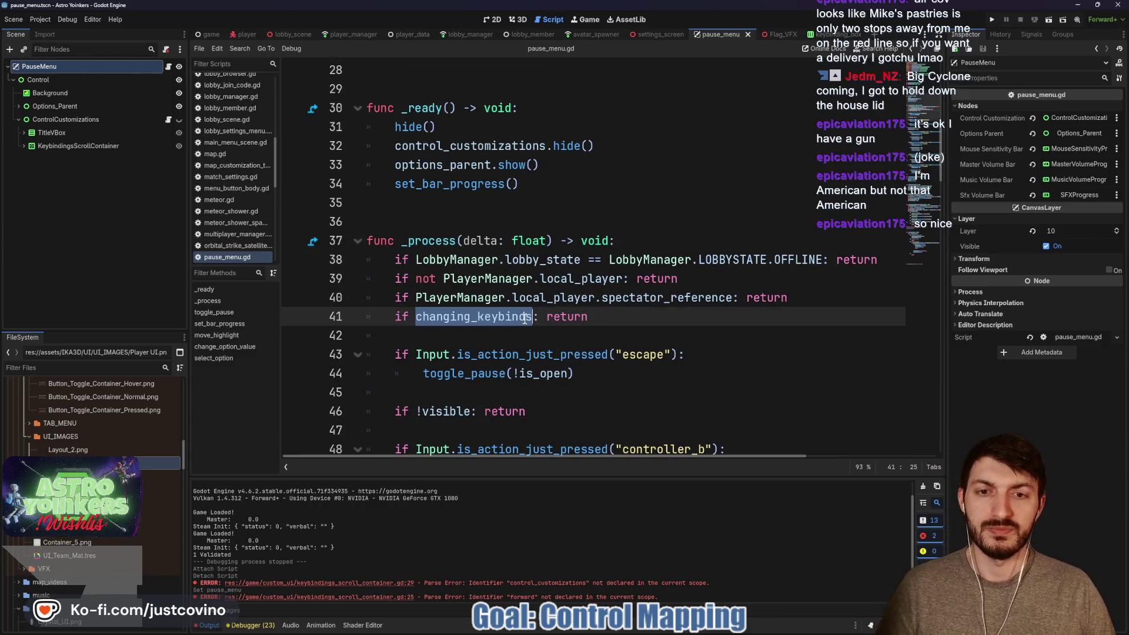
pyautogui.scroll(3, 578, 203)
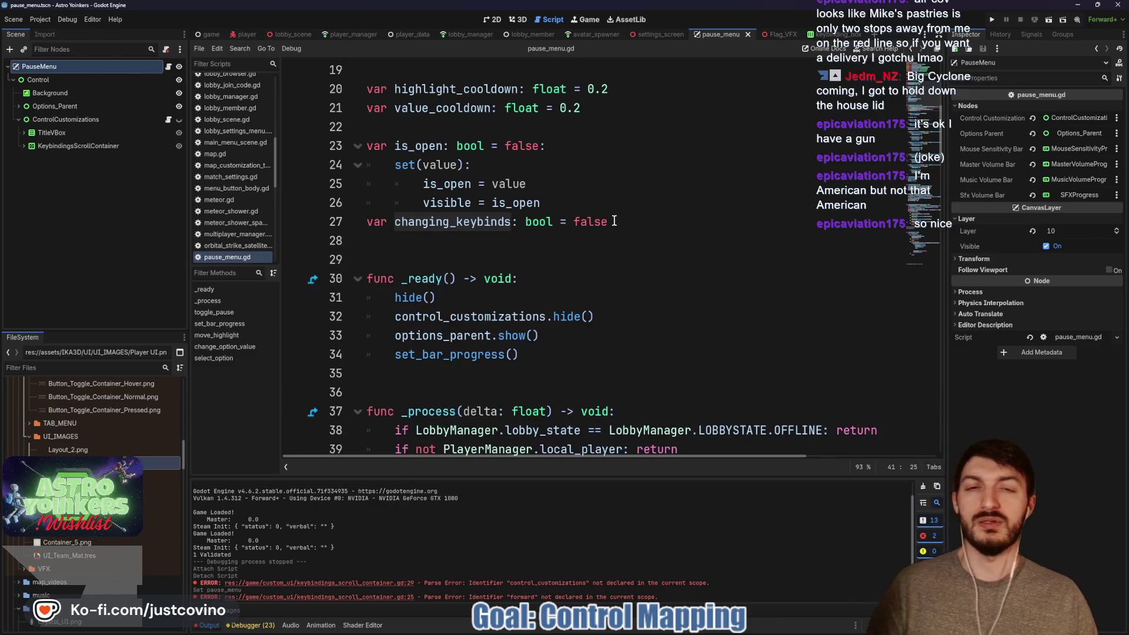
pyautogui.moveTo(614, 221); pyautogui.dragTo(354, 228)
pyautogui.press('BackSpace')
pyautogui.press('BackSpace')
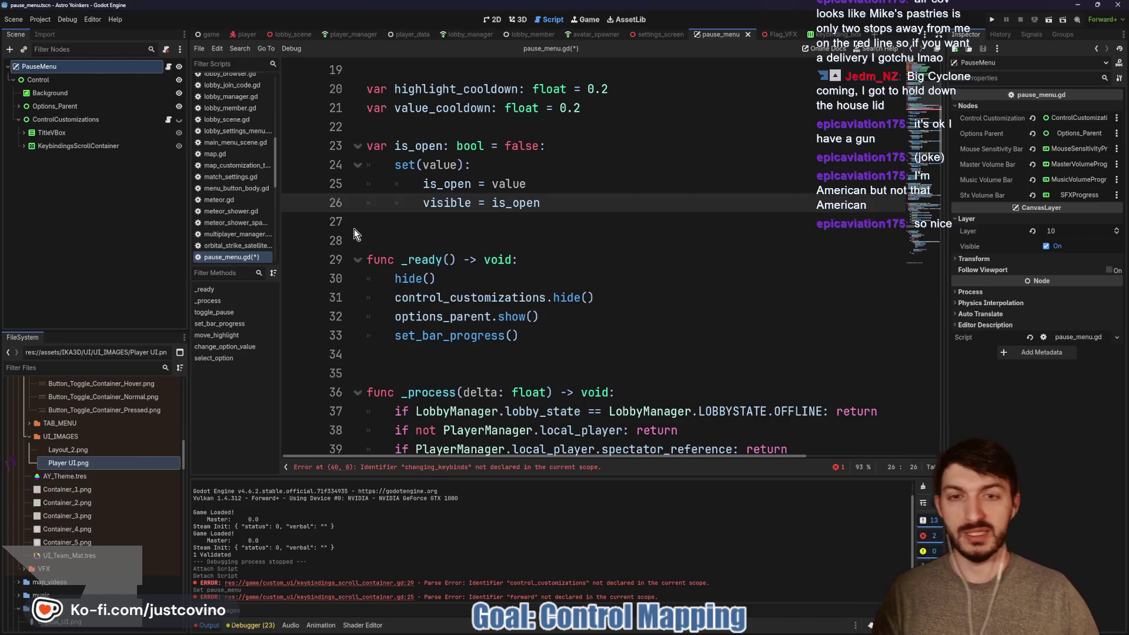
# Replace changing_keybinds in the _process early-return check with control_customizations.visible, save, and open the ControlCustomizations script
pyautogui.scroll(-3, 354, 229)
pyautogui.doubleClick(444, 301)
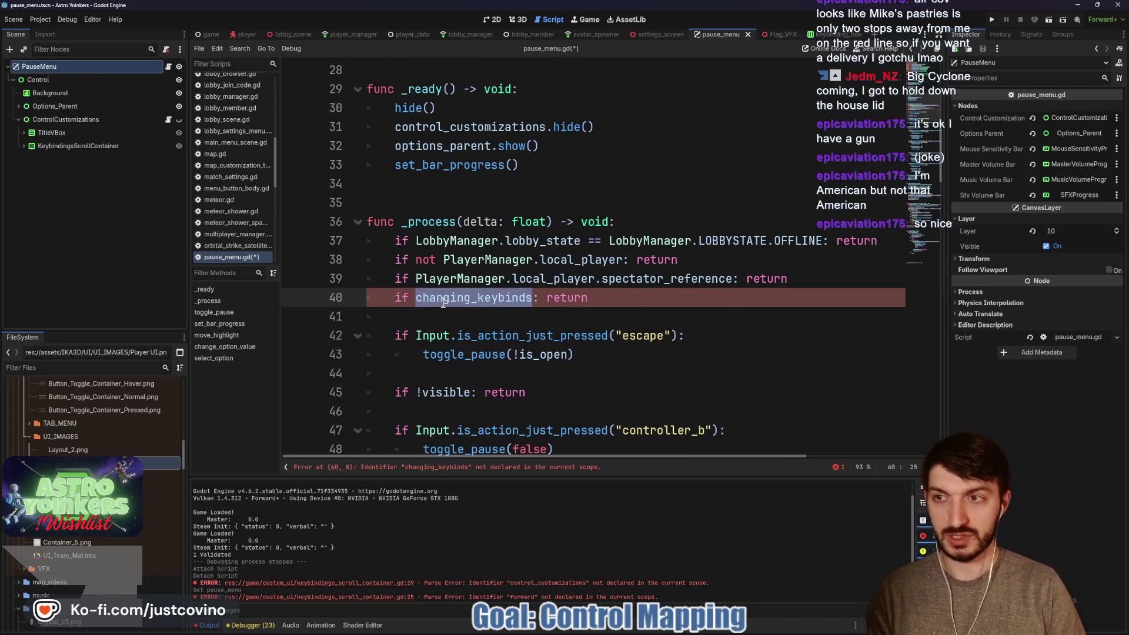
pyautogui.write('contr')
pyautogui.press('Return')
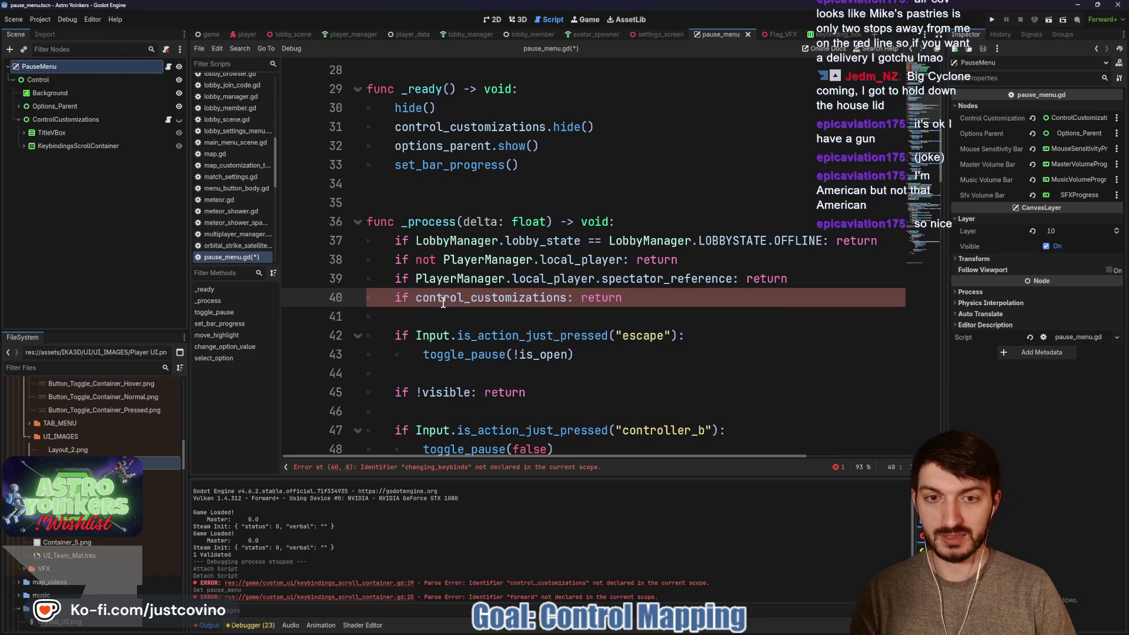
pyautogui.write('.visible')
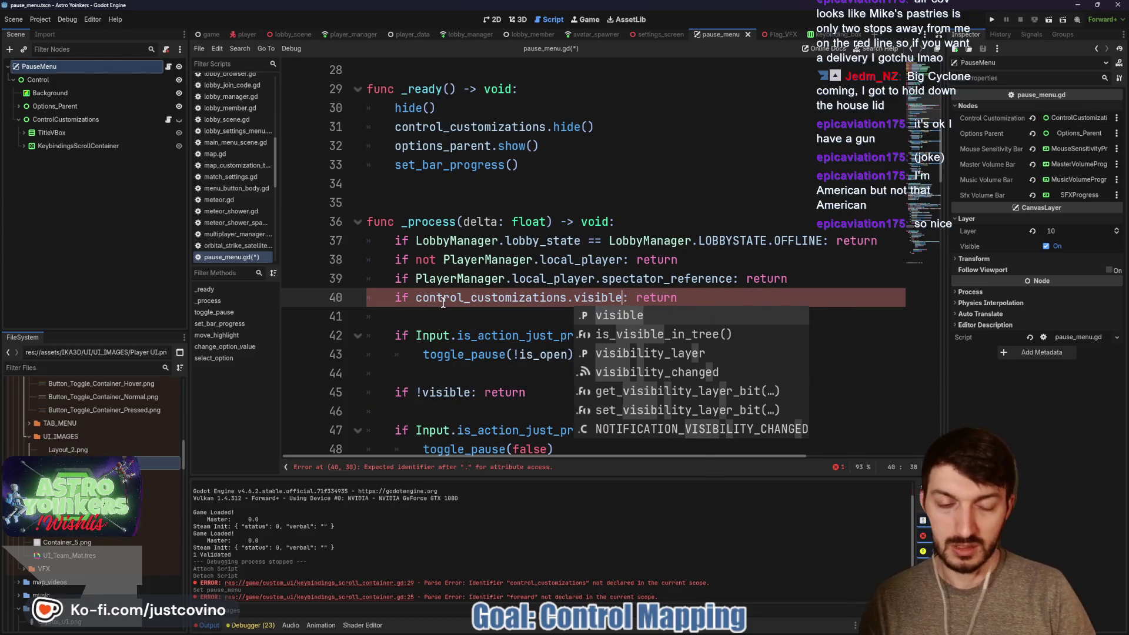
pyautogui.hotkey('ctrl', 's')
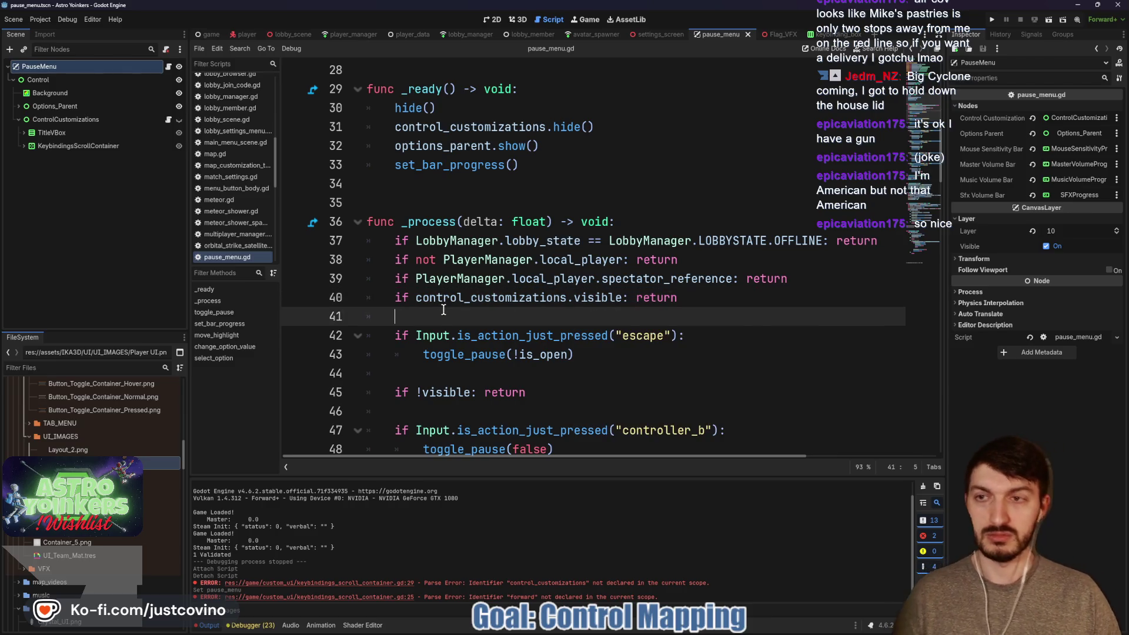
pyautogui.click(453, 310)
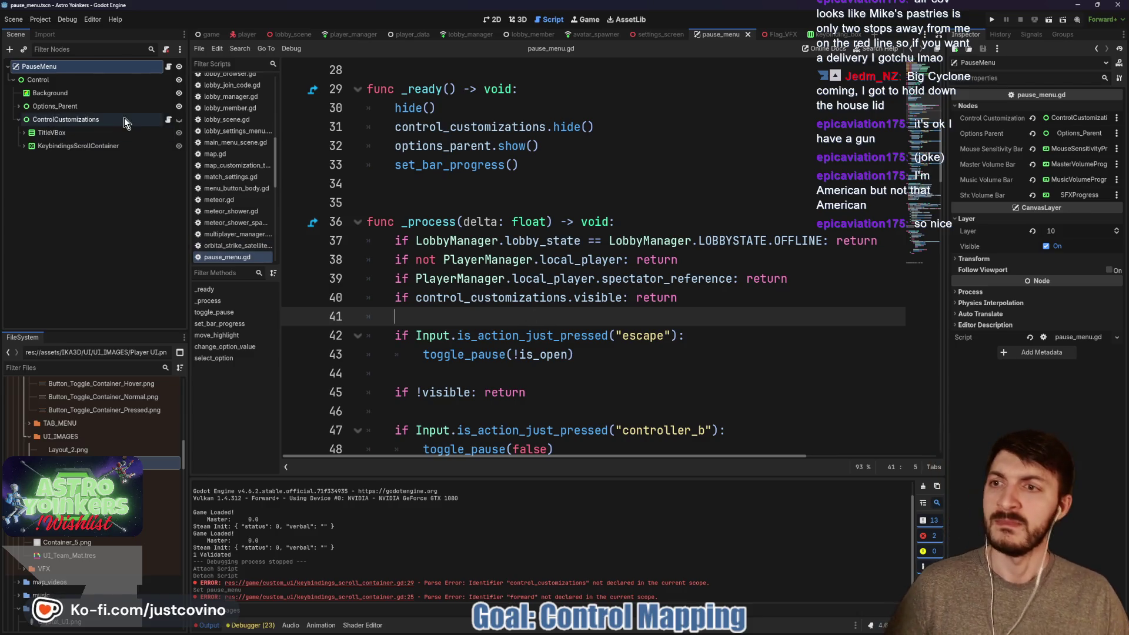
pyautogui.click(167, 121)
# Review keybindings_scroll_container.gd around line 30
pyautogui.scroll(2, 538, 294)
pyautogui.scroll(-2, 536, 311)
pyautogui.click(533, 335)
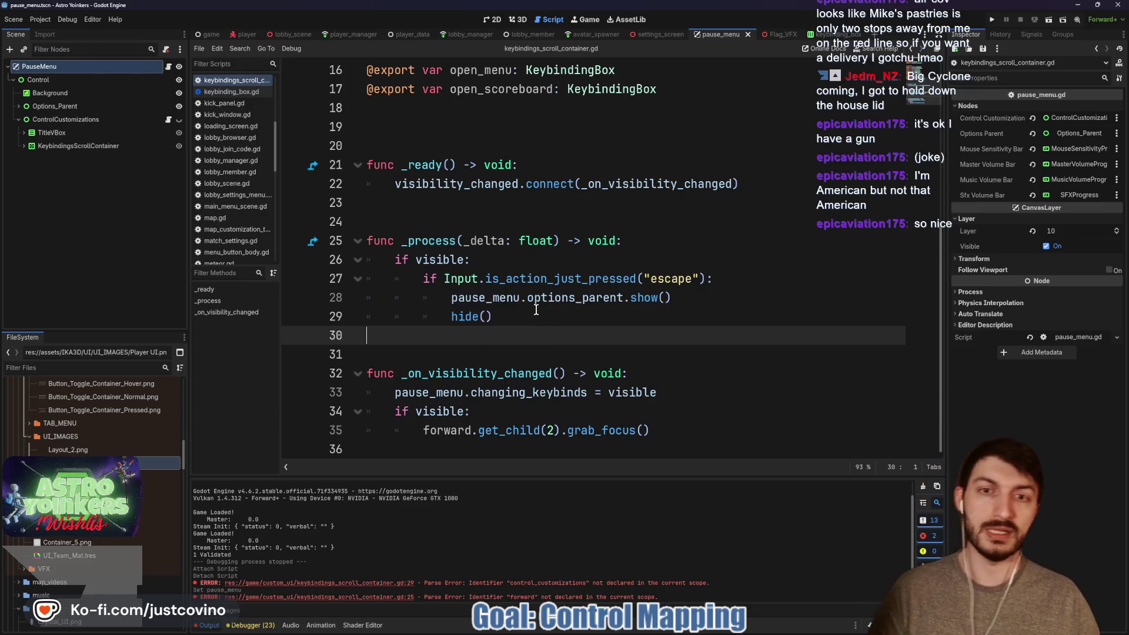
pyautogui.scroll(4, 531, 305)
pyautogui.scroll(-4, 490, 231)
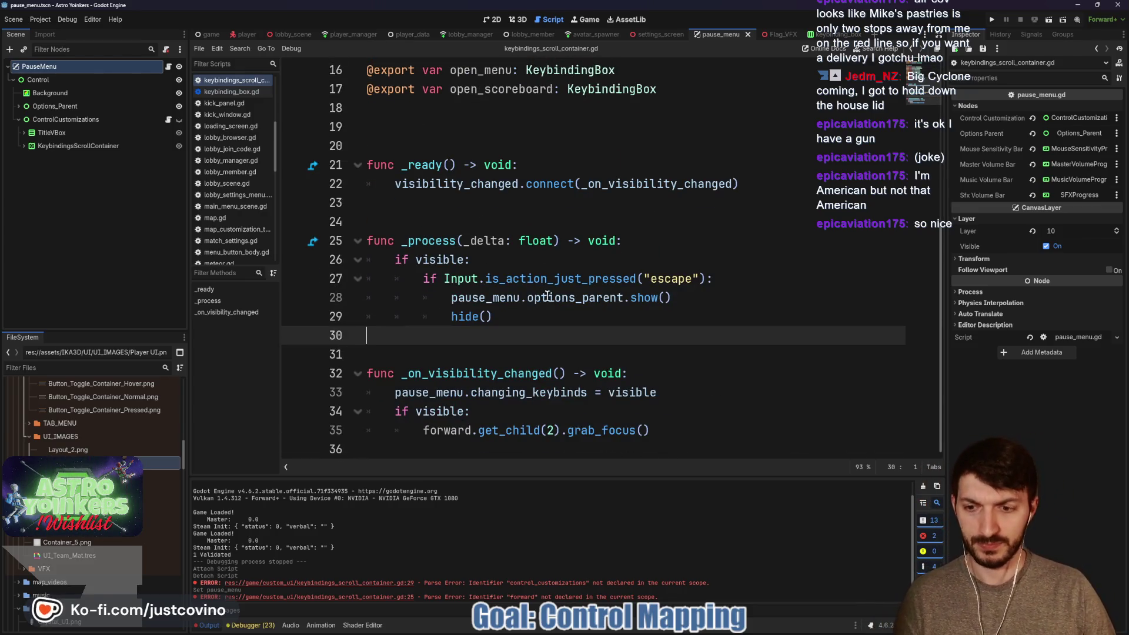
# Switch to pause_menu.gd and scroll through its code
pyautogui.click(169, 67)
pyautogui.scroll(-2, 484, 275)
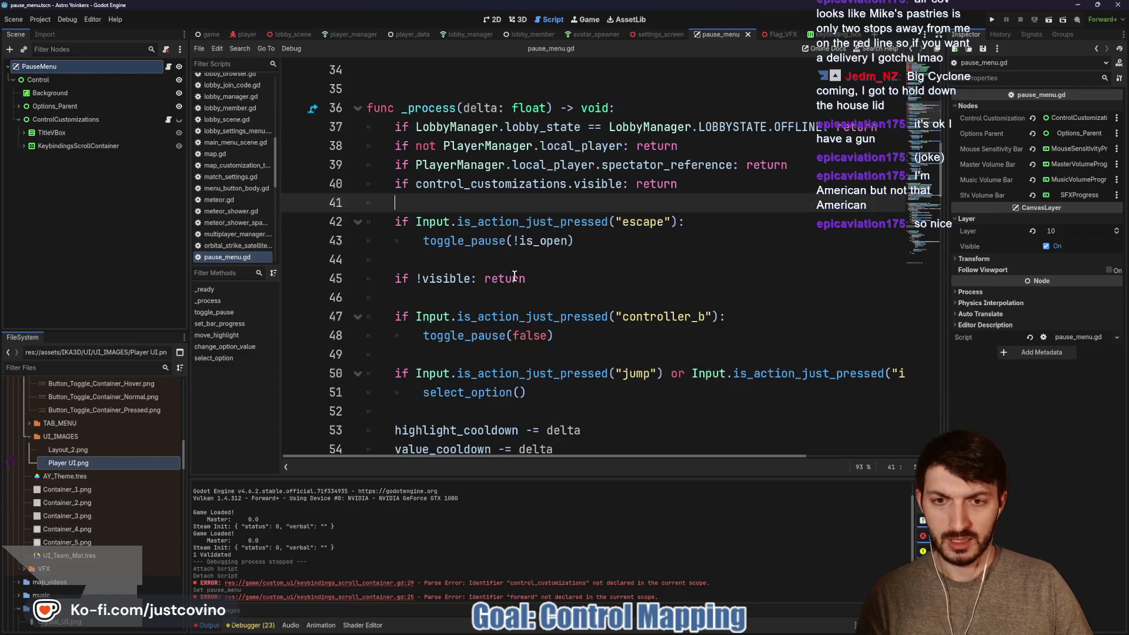
pyautogui.scroll(-3, 518, 271)
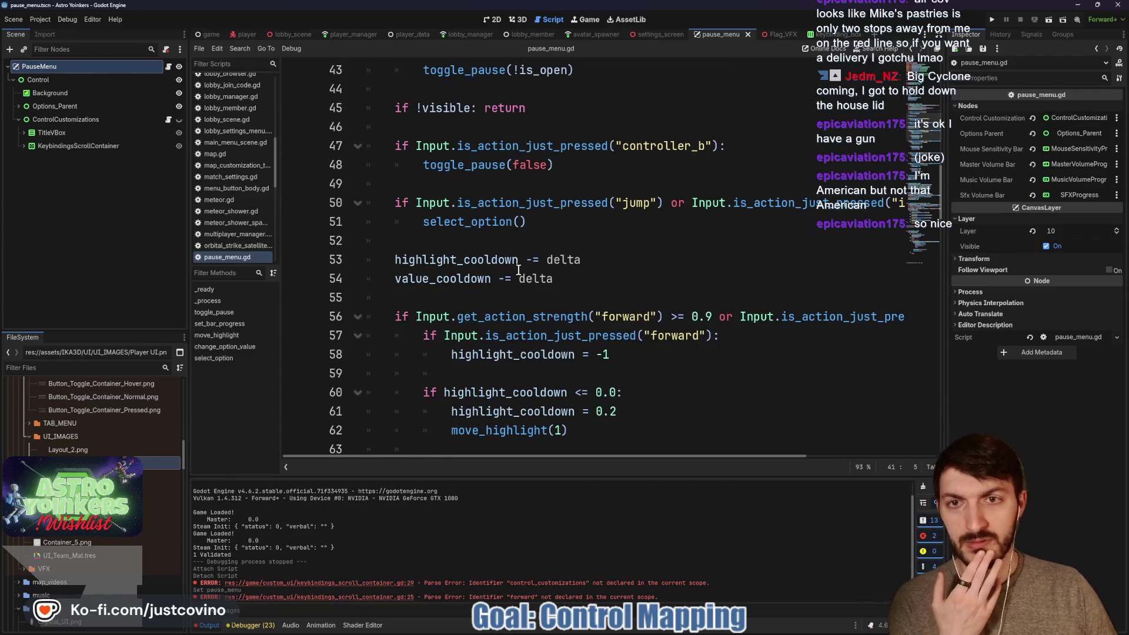
pyautogui.scroll(3, 519, 269)
pyautogui.scroll(-7, 529, 266)
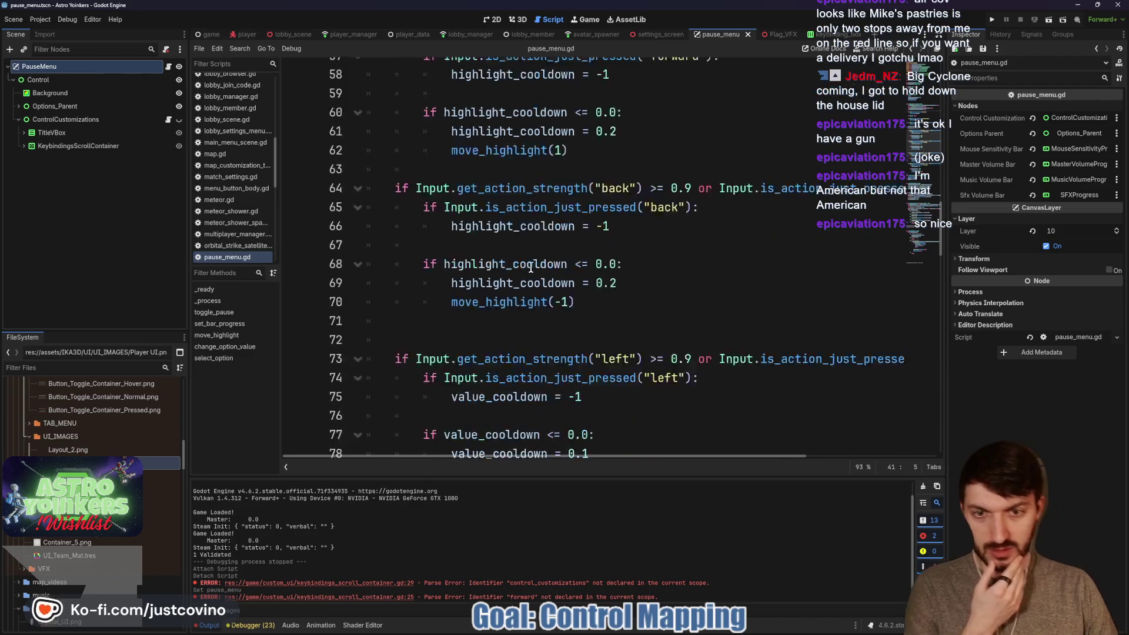
pyautogui.scroll(-8, 530, 268)
pyautogui.scroll(-6, 521, 262)
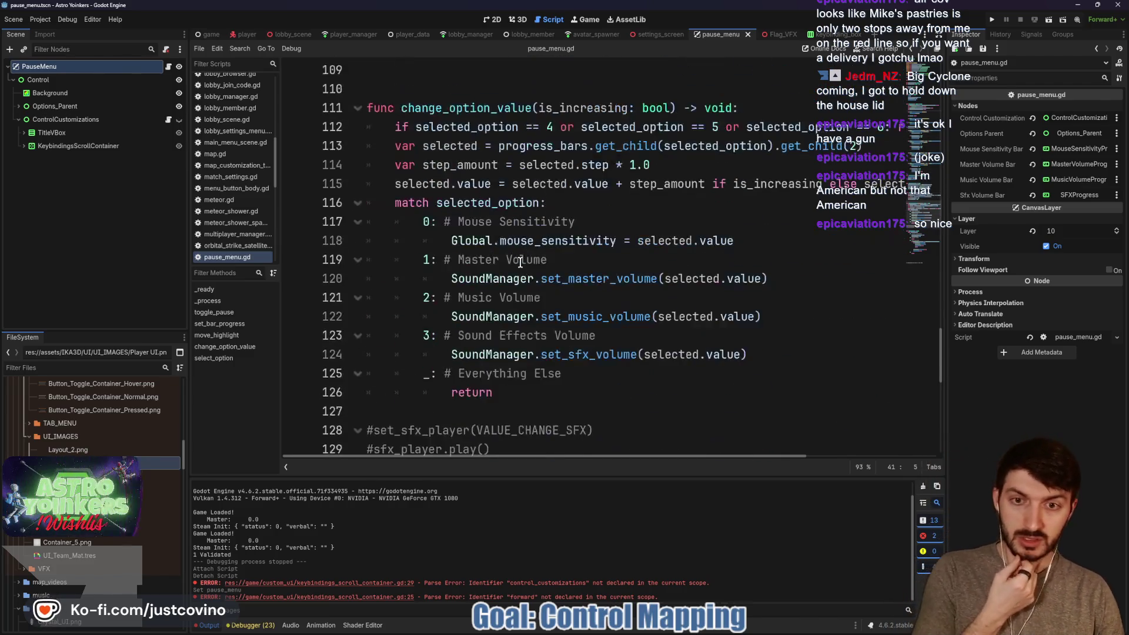
pyautogui.scroll(-7, 588, 342)
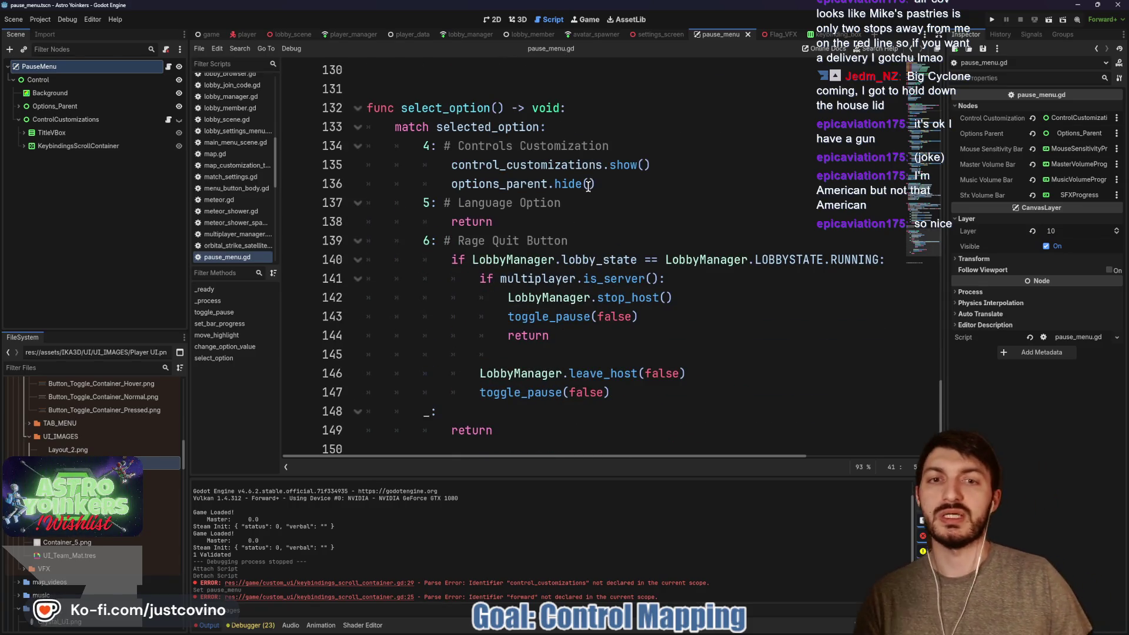
# Reopen keybindings_scroll_container.gd and start a debug run of the project
pyautogui.moveTo(545, 163)
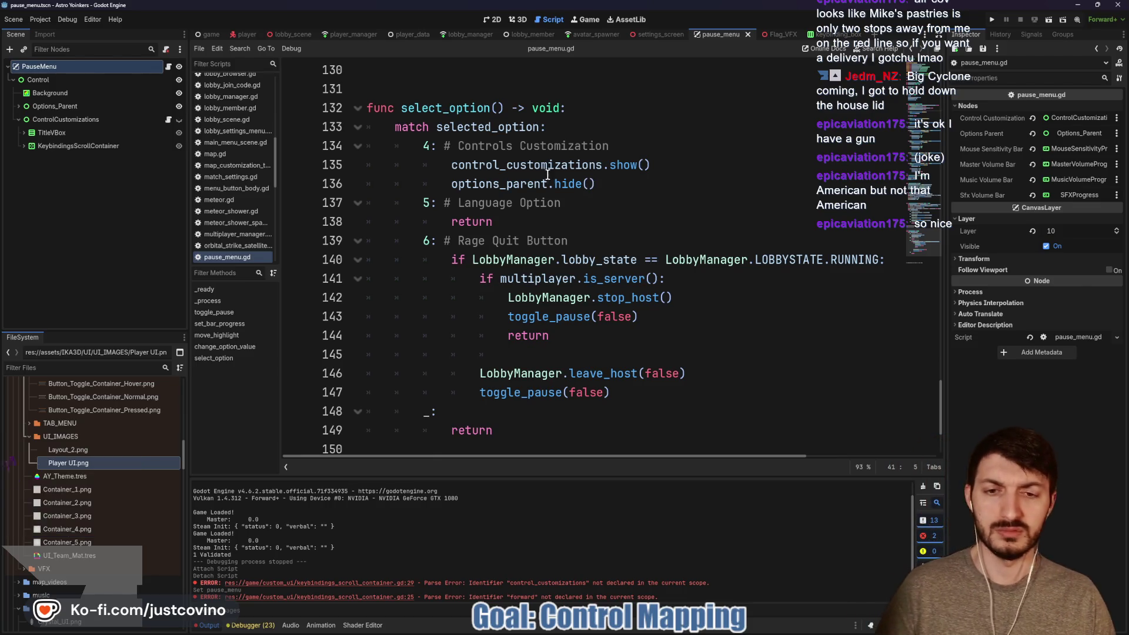
pyautogui.click(168, 121)
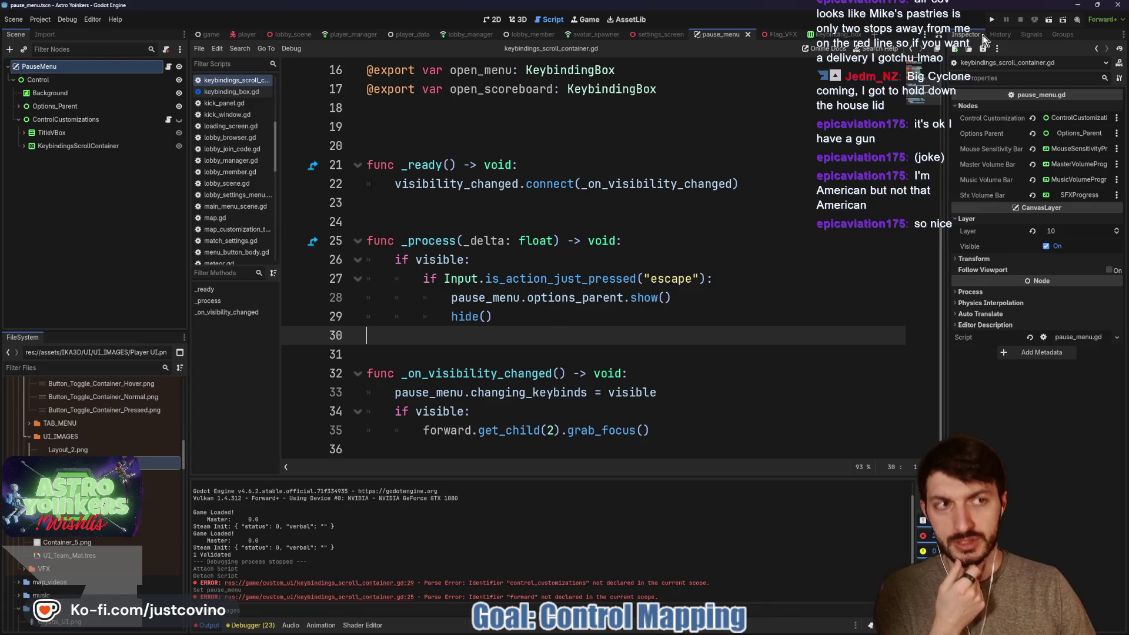
pyautogui.click(991, 20)
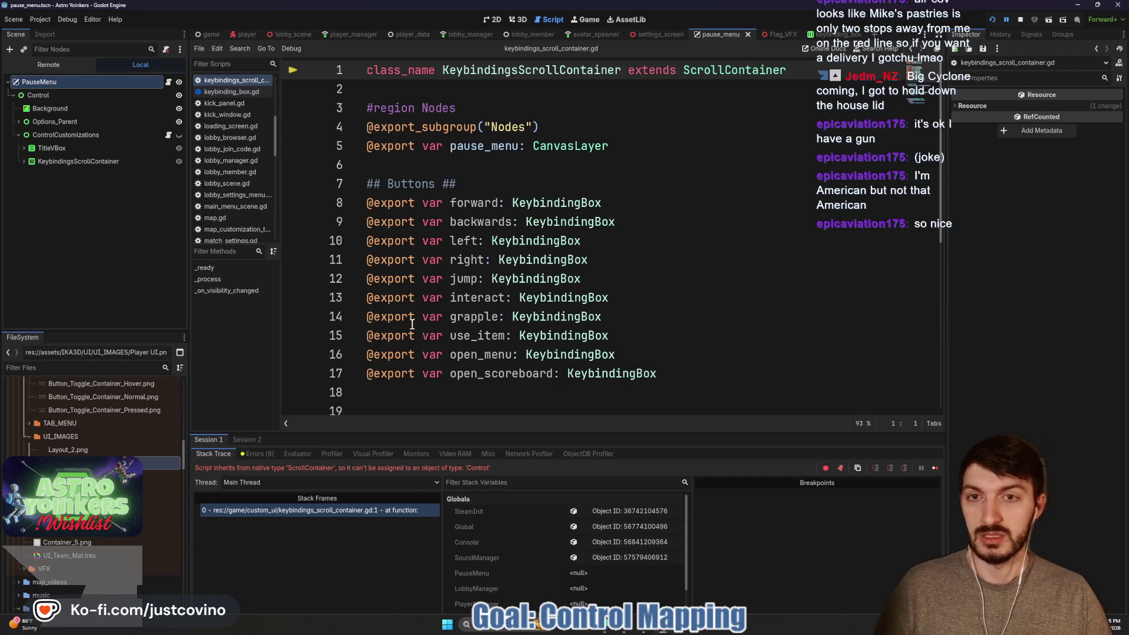
# Stop the debug session, change line 1 to 'extends Control', and save the script
pyautogui.click(1006, 20)
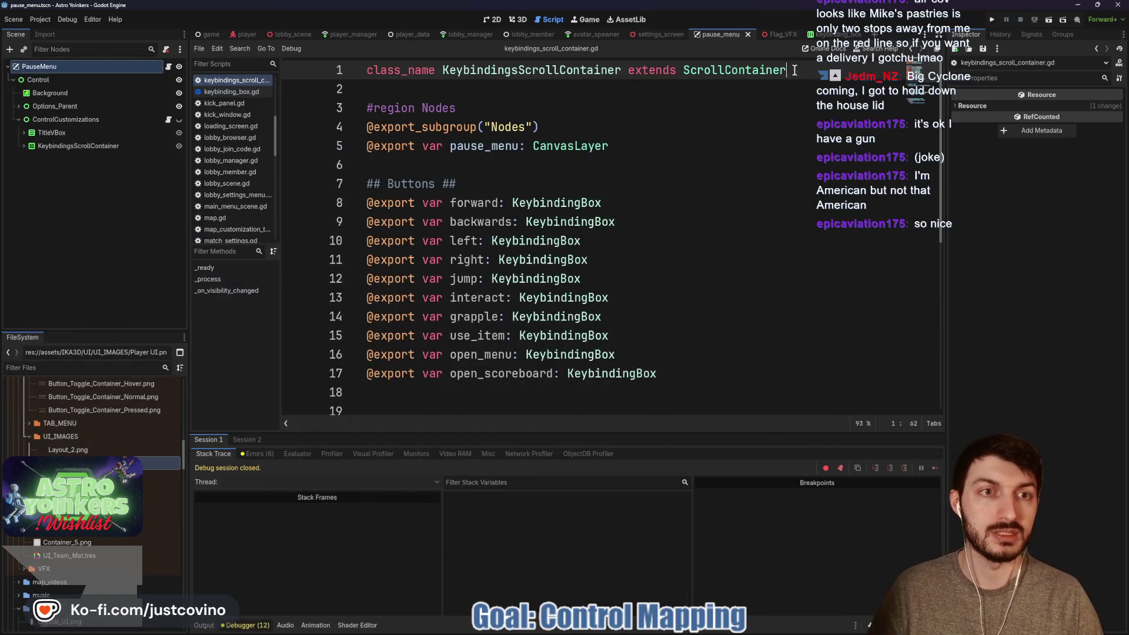
pyautogui.moveTo(788, 71); pyautogui.dragTo(684, 72)
pyautogui.write('Control')
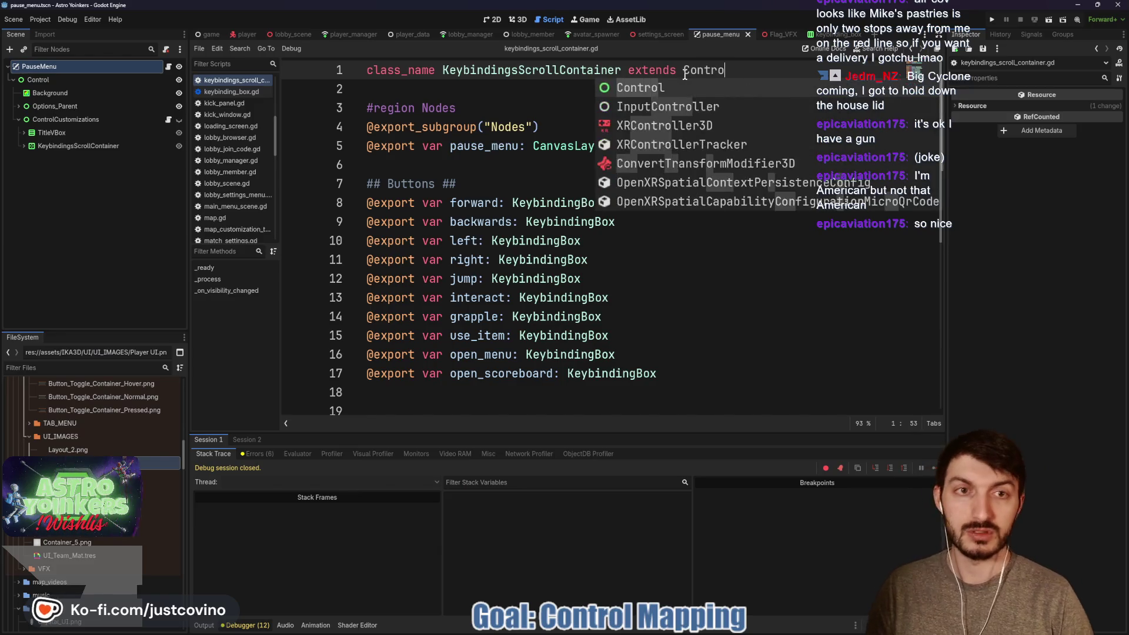
pyautogui.click(604, 122)
pyautogui.hotkey('ctrl', 's')
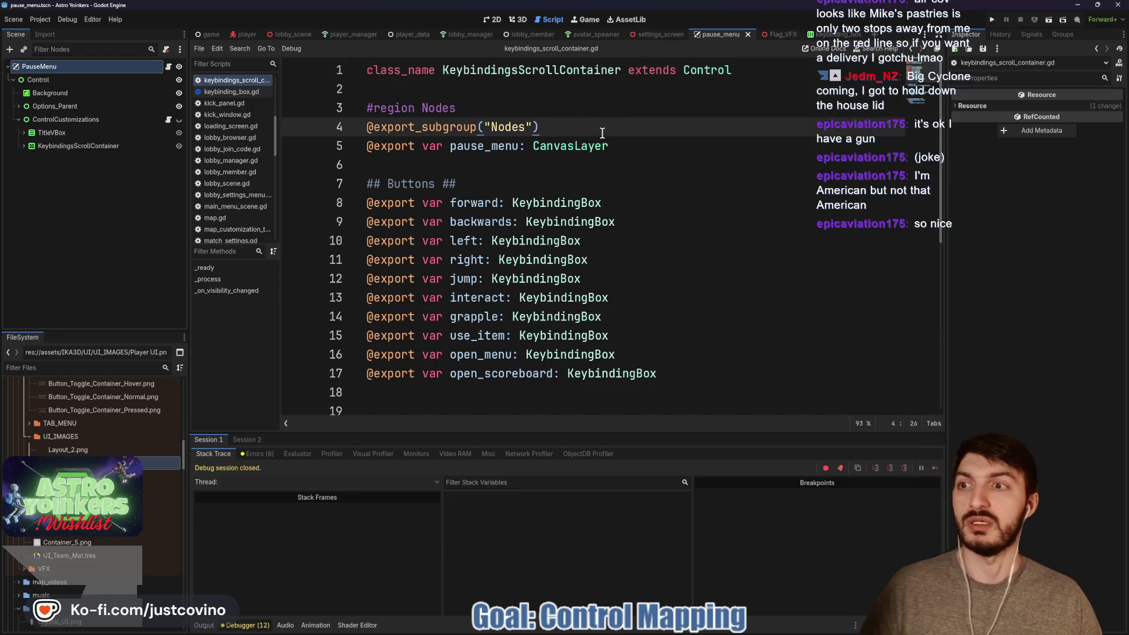
# Rename the ControlCustomizations node to KeybindingsCustomizations in the Scene dock
pyautogui.doubleClick(45, 123)
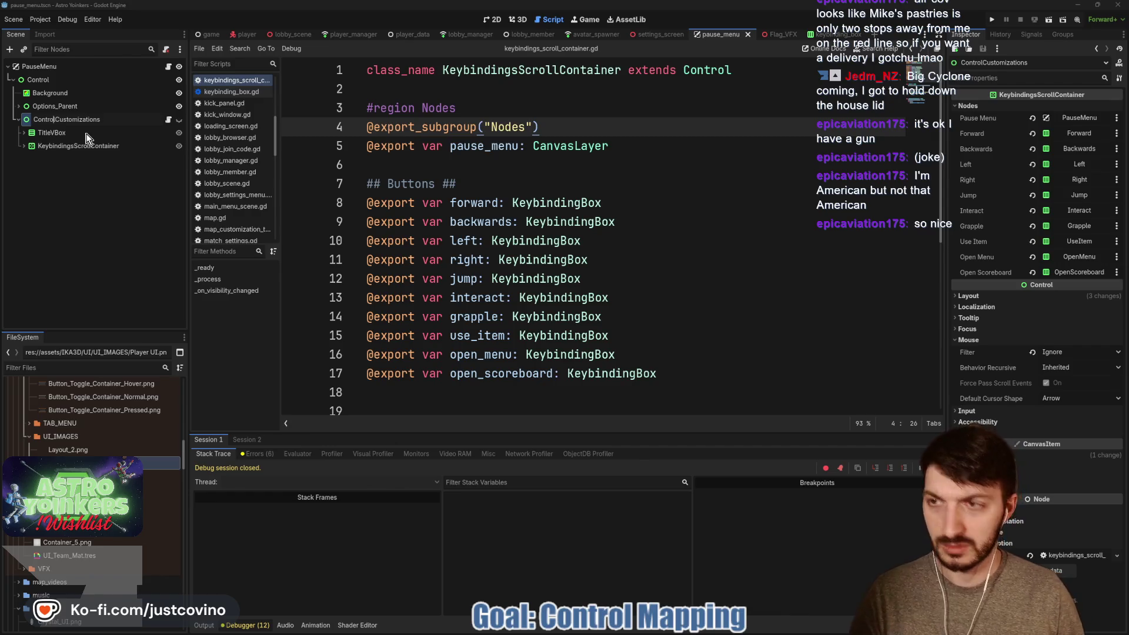
pyautogui.press('BackSpace')
pyautogui.press('BackSpace')
pyautogui.press('BackSpace')
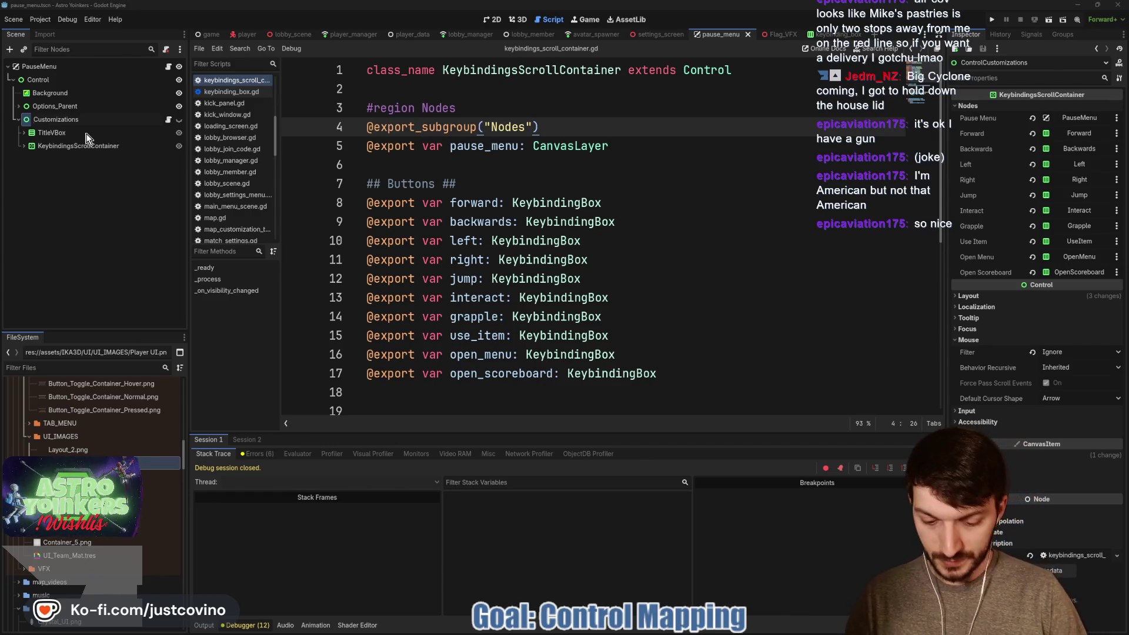
pyautogui.write('indings')
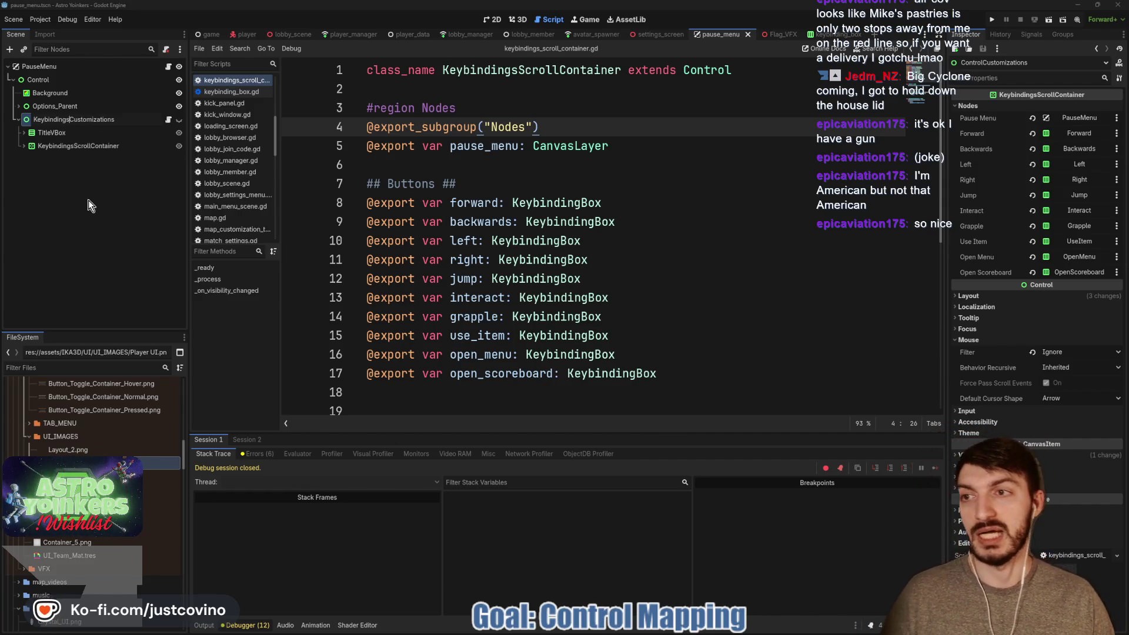
pyautogui.press('Return')
pyautogui.click(111, 67)
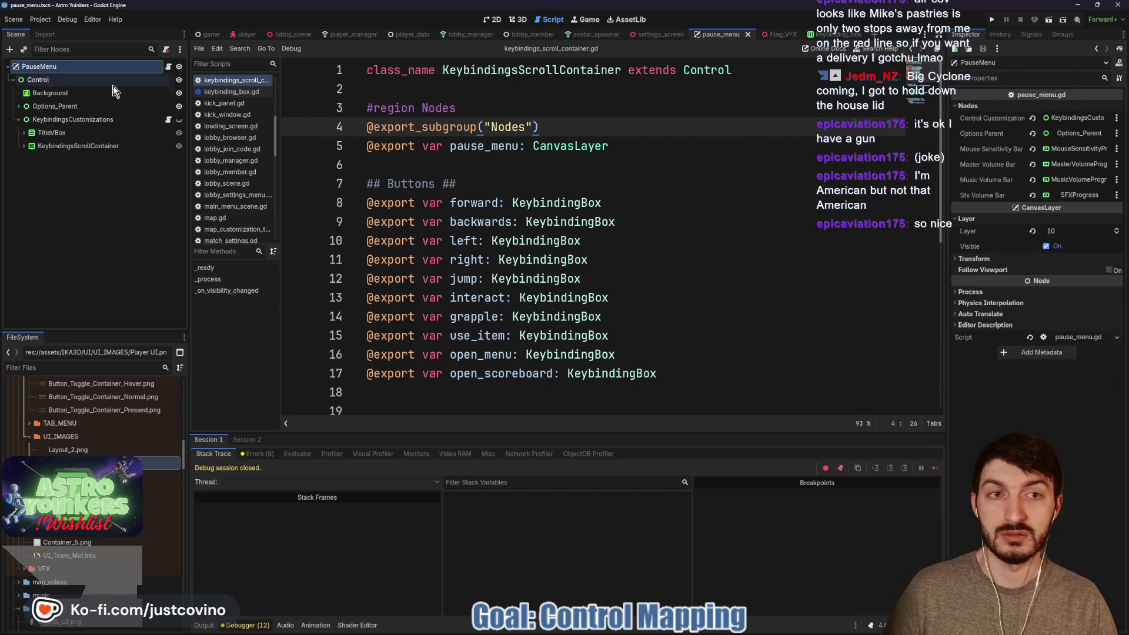
pyautogui.click(612, 139)
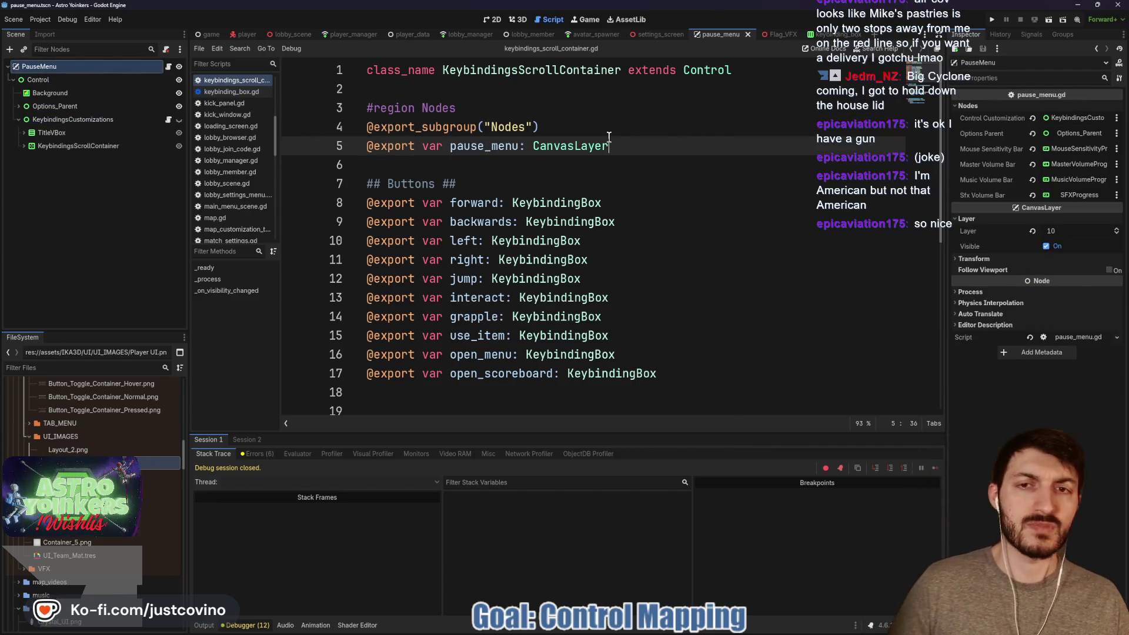
# Change ScrollContainer in the class name to Customizations and save the keybindings script
pyautogui.moveTo(620, 68); pyautogui.dragTo(520, 68)
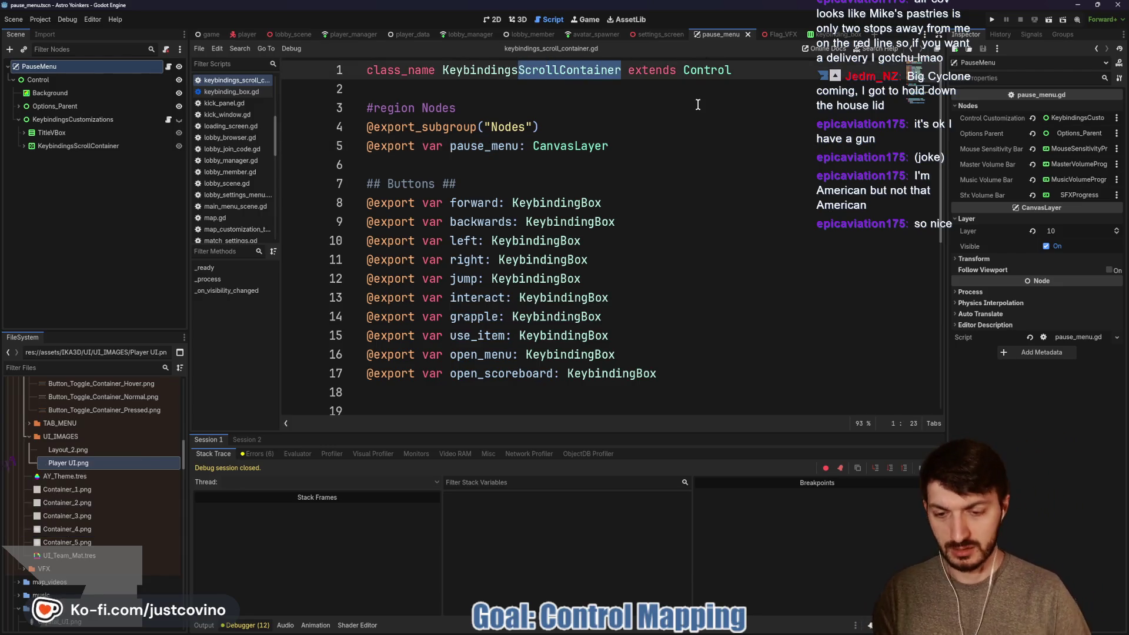
pyautogui.write('Customizations')
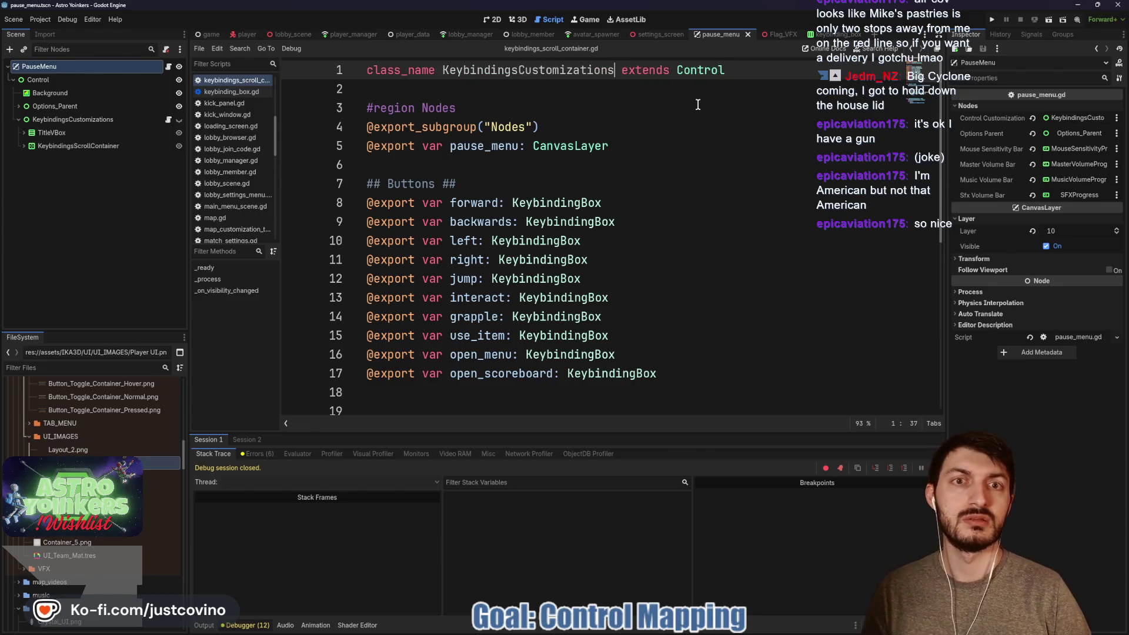
pyautogui.click(698, 105)
pyautogui.hotkey('ctrl', 's')
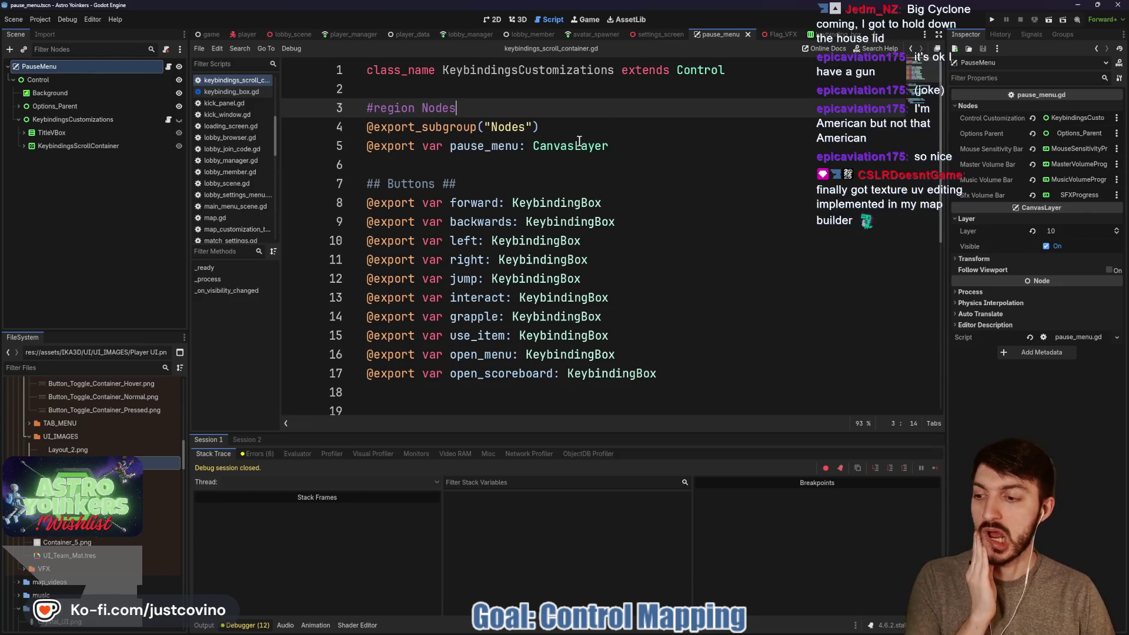
# Dismiss the CanvasLayer documentation popup and start a new debug run
pyautogui.moveTo(529, 149)
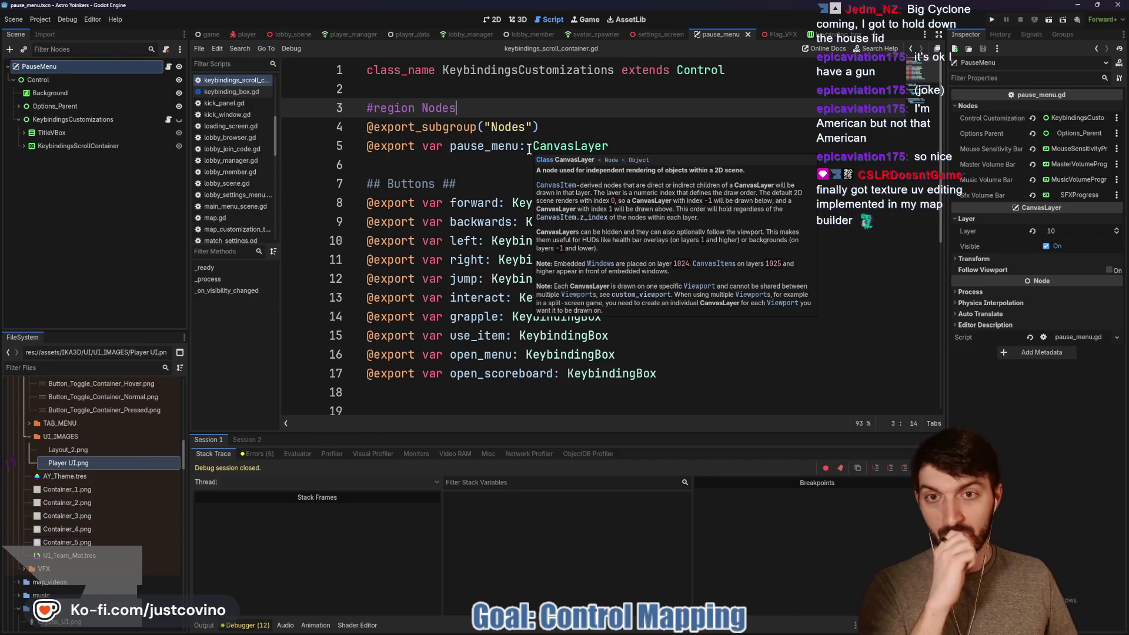
pyautogui.click(468, 163)
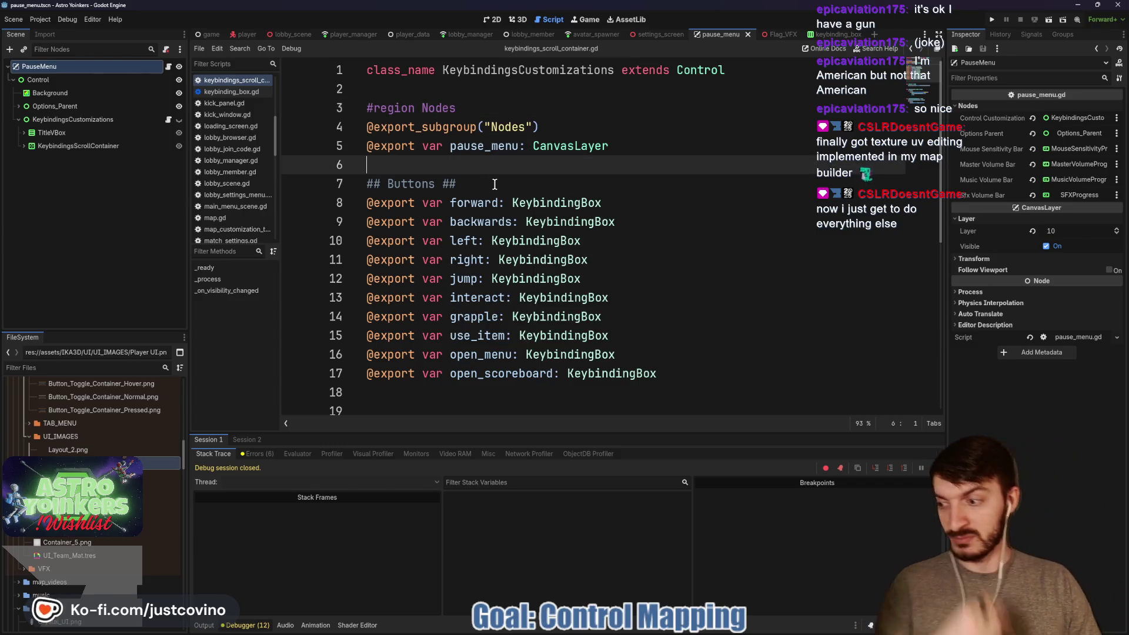
pyautogui.click(992, 20)
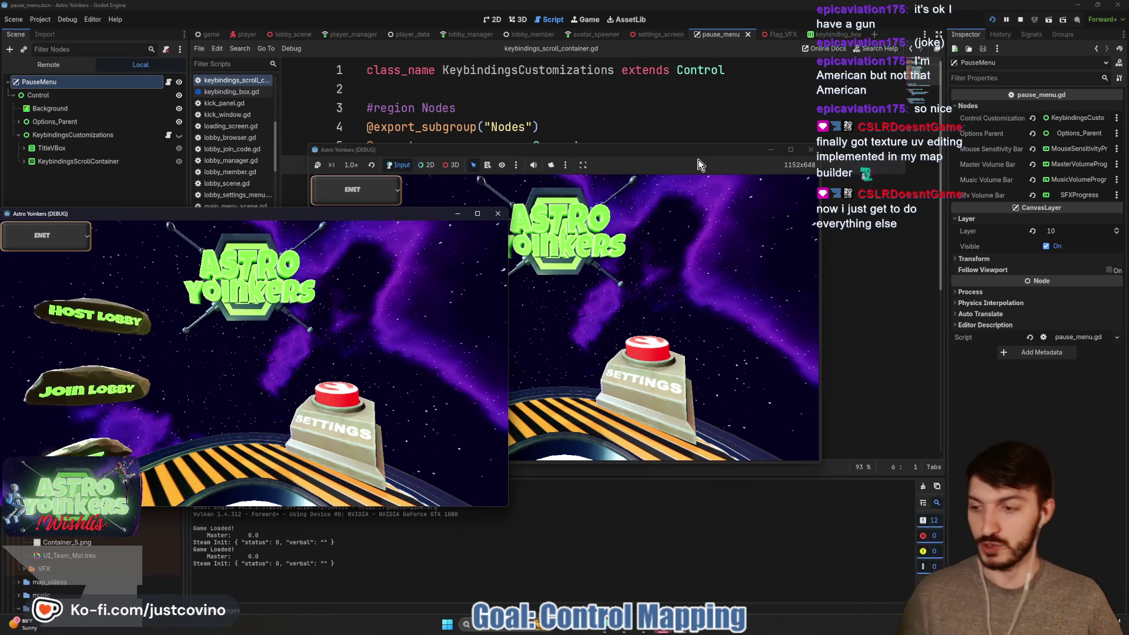
# In the second game window, host a lobby, open Settings with Escape, and activate Controls
pyautogui.click(588, 223)
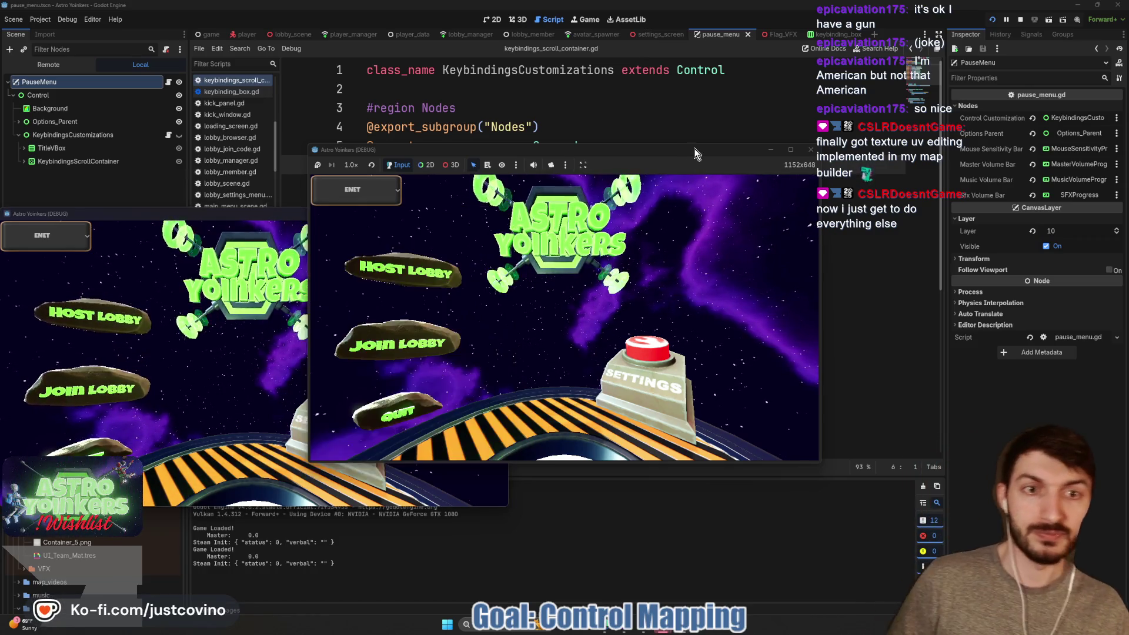
pyautogui.click(440, 281)
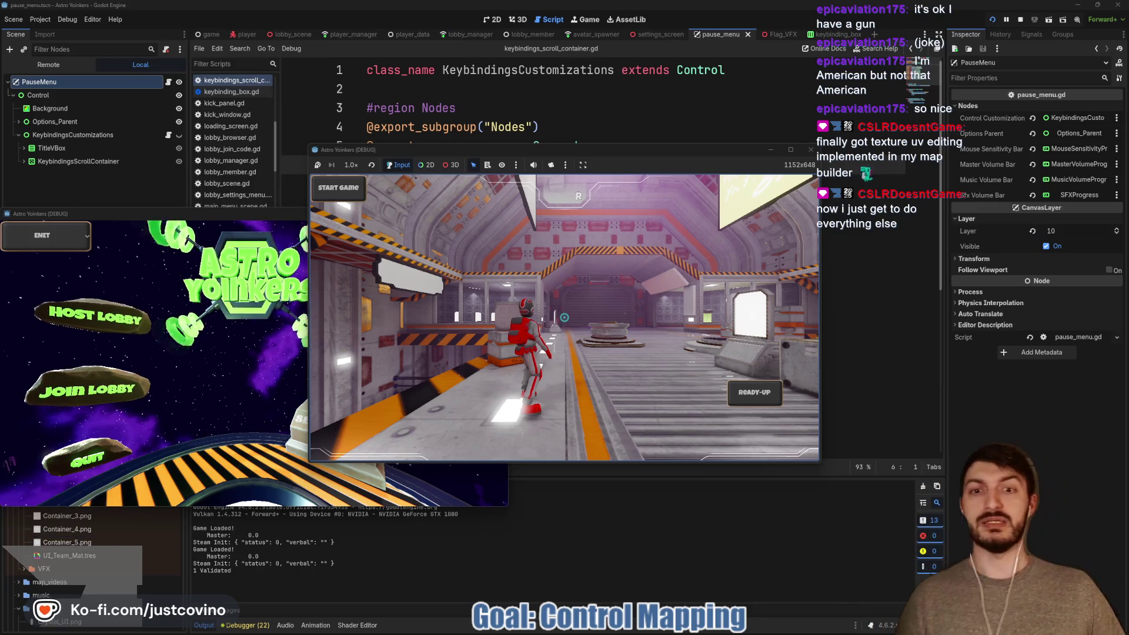
pyautogui.press('Escape')
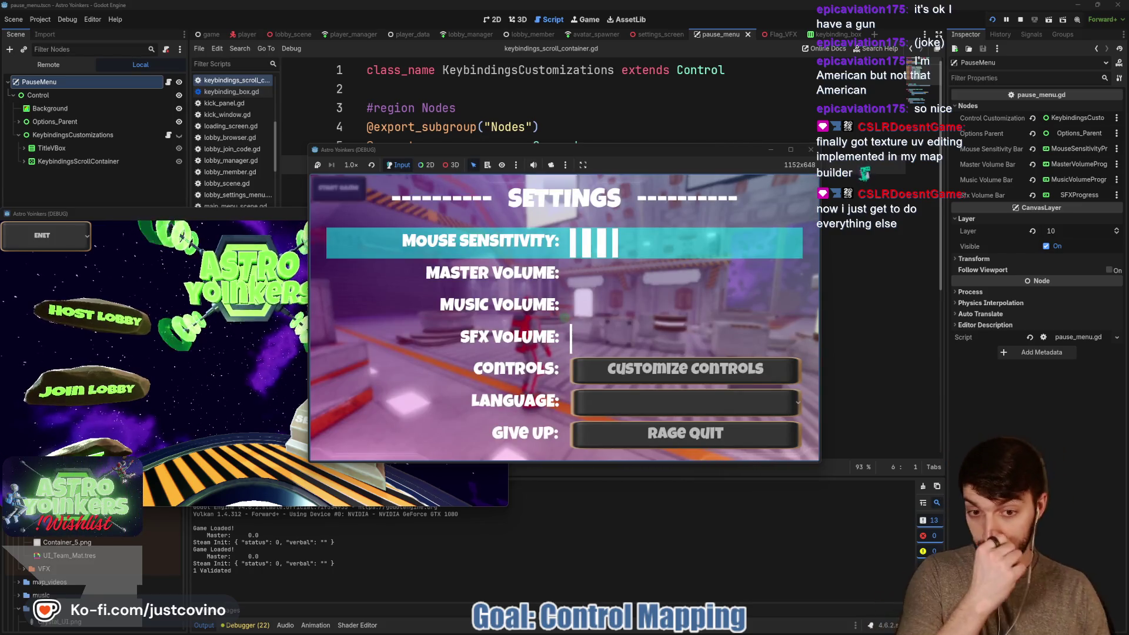
pyautogui.press('Down')
pyautogui.press('Down')
pyautogui.press('Down')
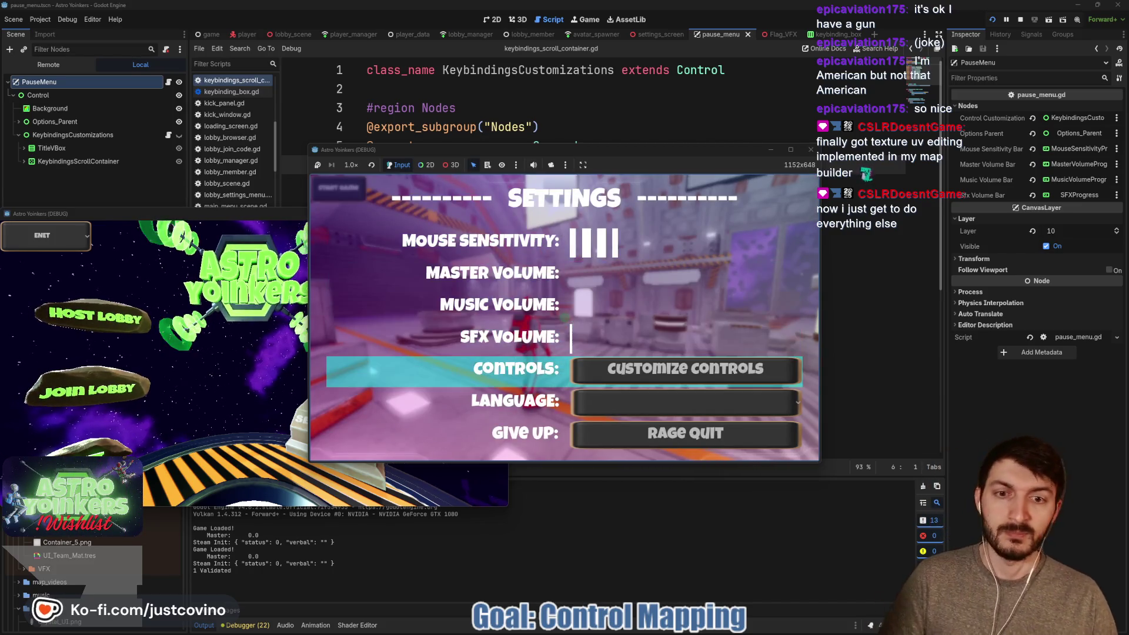
pyautogui.press('Return')
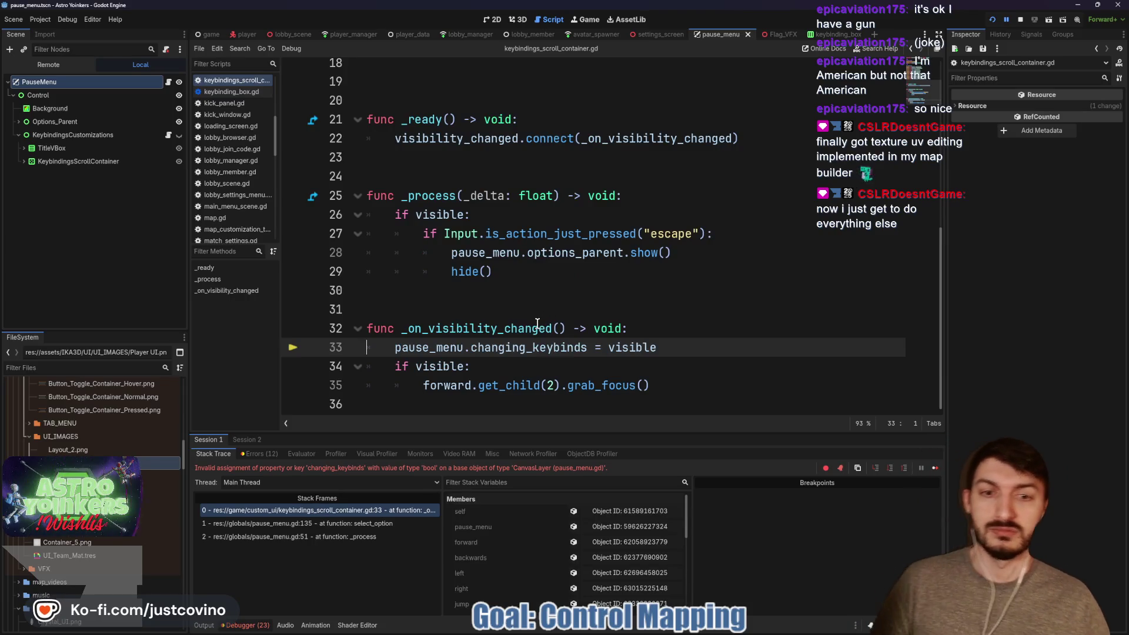
# Delete the 'pause_menu.changing_keybinds = visible' line and stop the debug session
pyautogui.moveTo(659, 348); pyautogui.dragTo(389, 348)
pyautogui.press('BackSpace')
pyautogui.press('BackSpace')
pyautogui.click(560, 367)
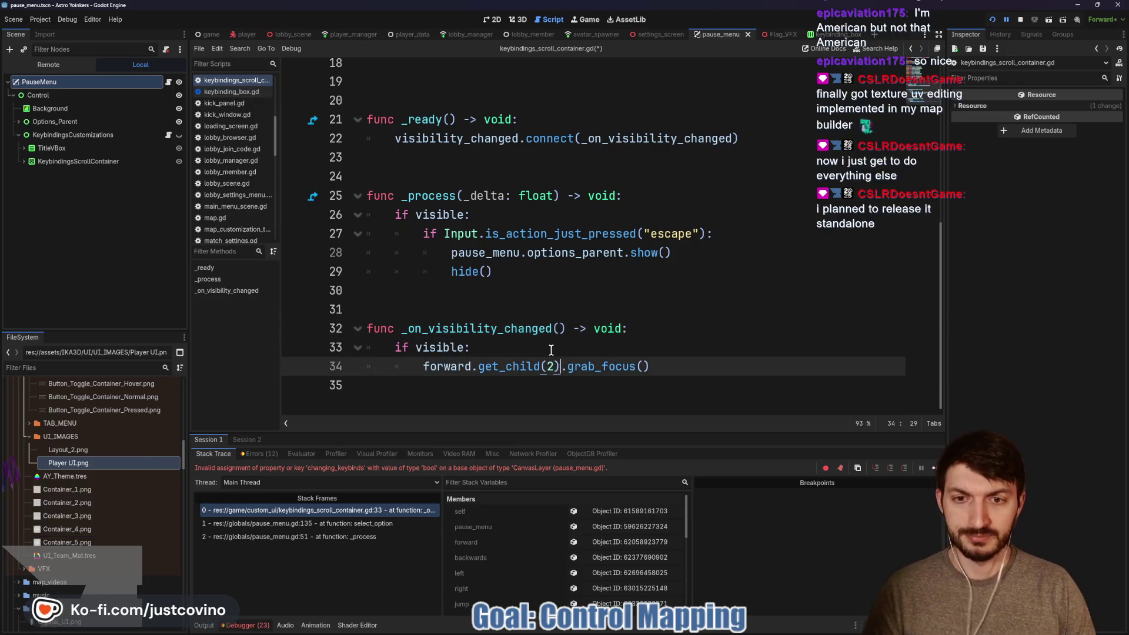
pyautogui.click(1021, 23)
pyautogui.click(517, 290)
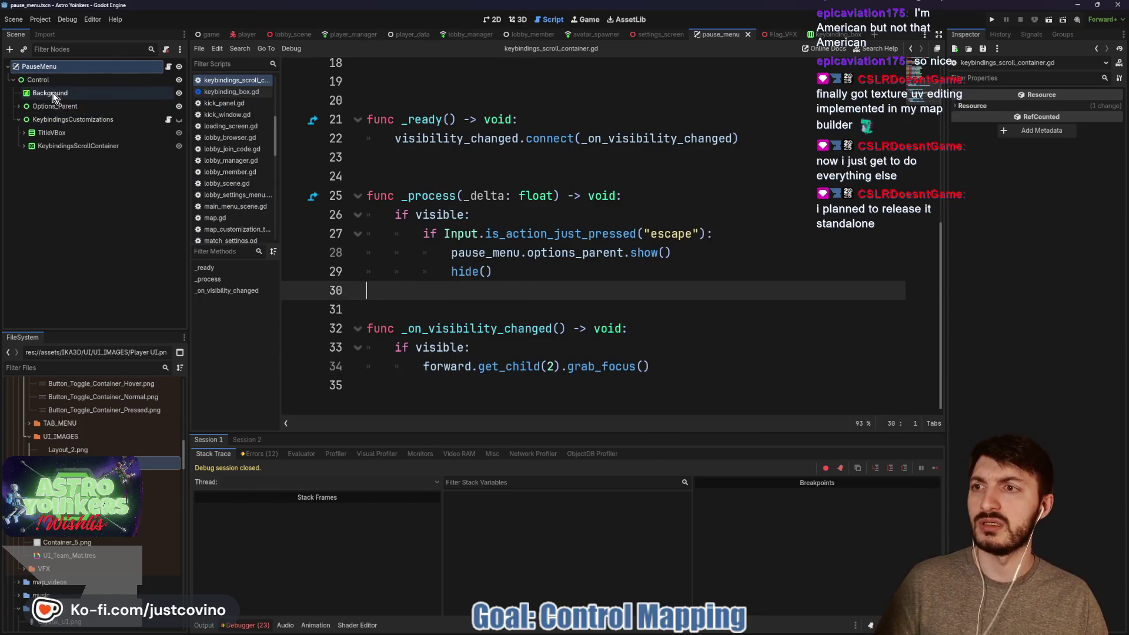
# In the 2D view, expand Options_Parent and rename the Controls node to Keybindings
pyautogui.click(499, 22)
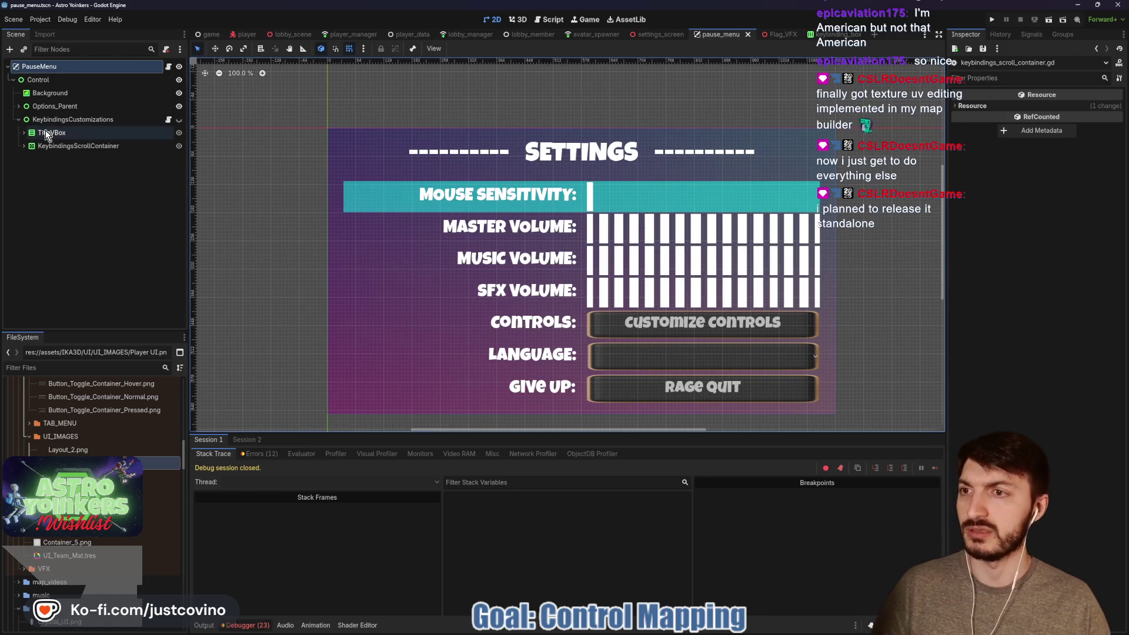
pyautogui.click(17, 106)
pyautogui.click(23, 226)
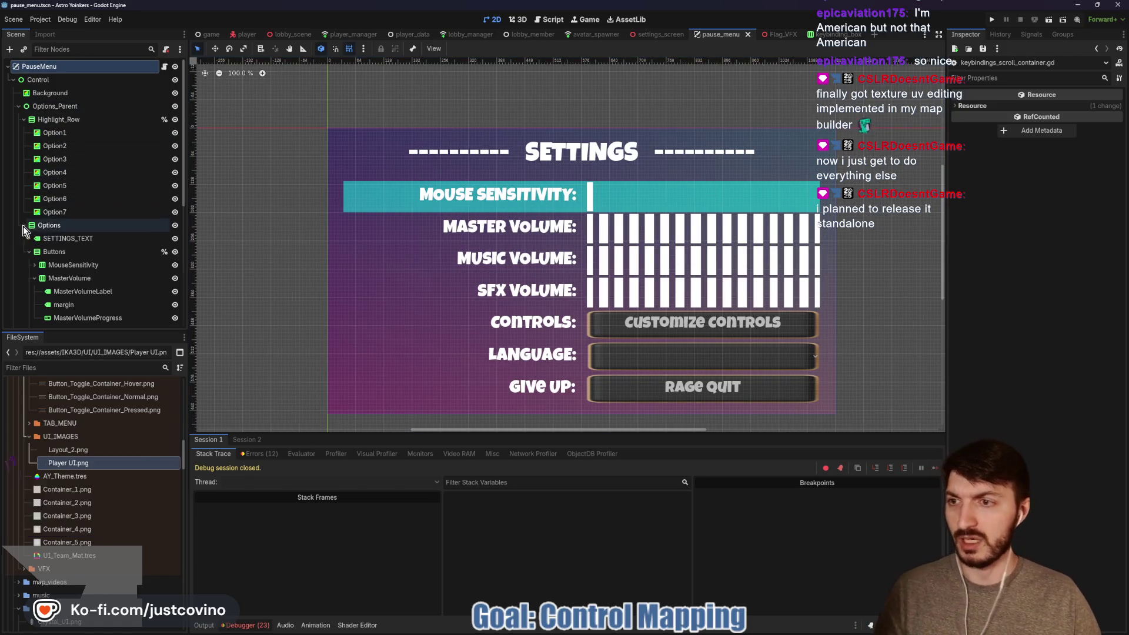
pyautogui.scroll(-5, 93, 255)
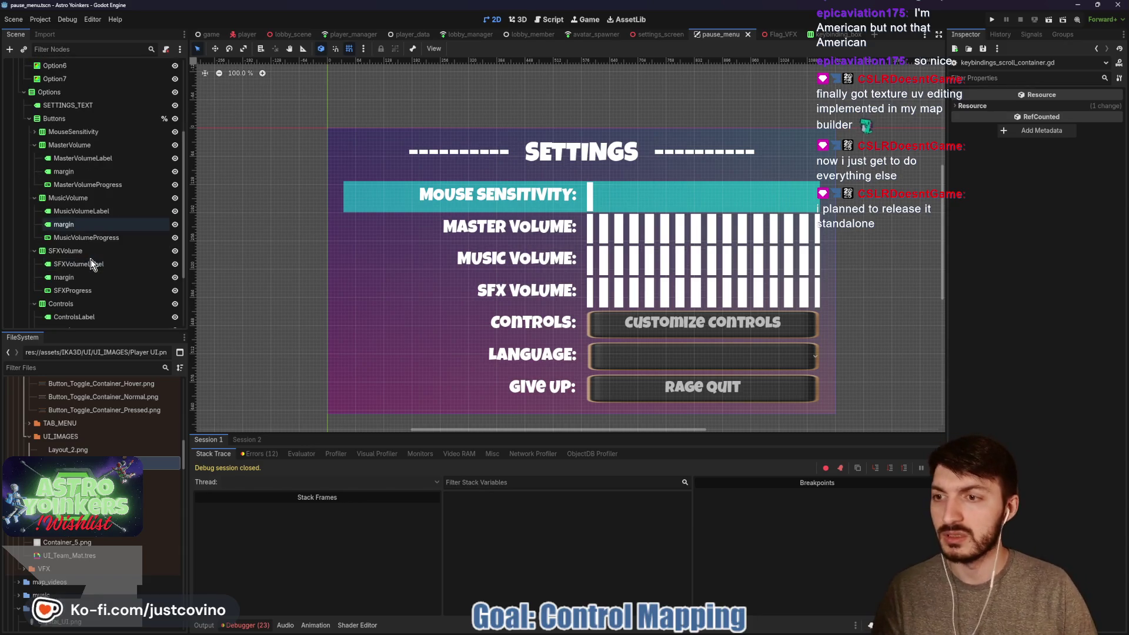
pyautogui.doubleClick(76, 215)
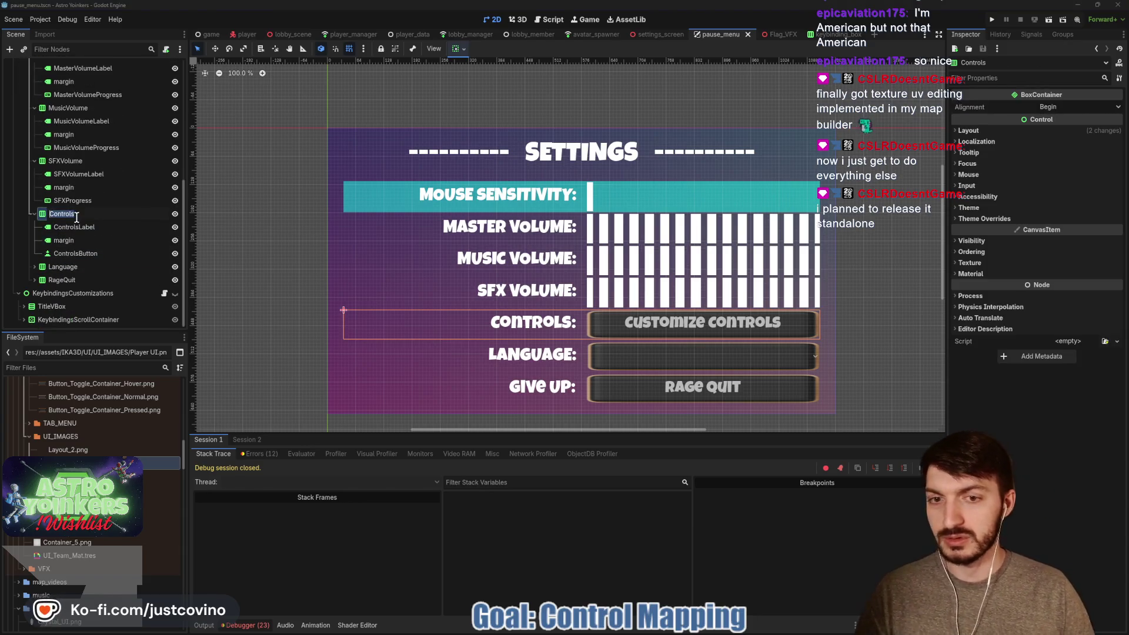
pyautogui.write('Keybindi')
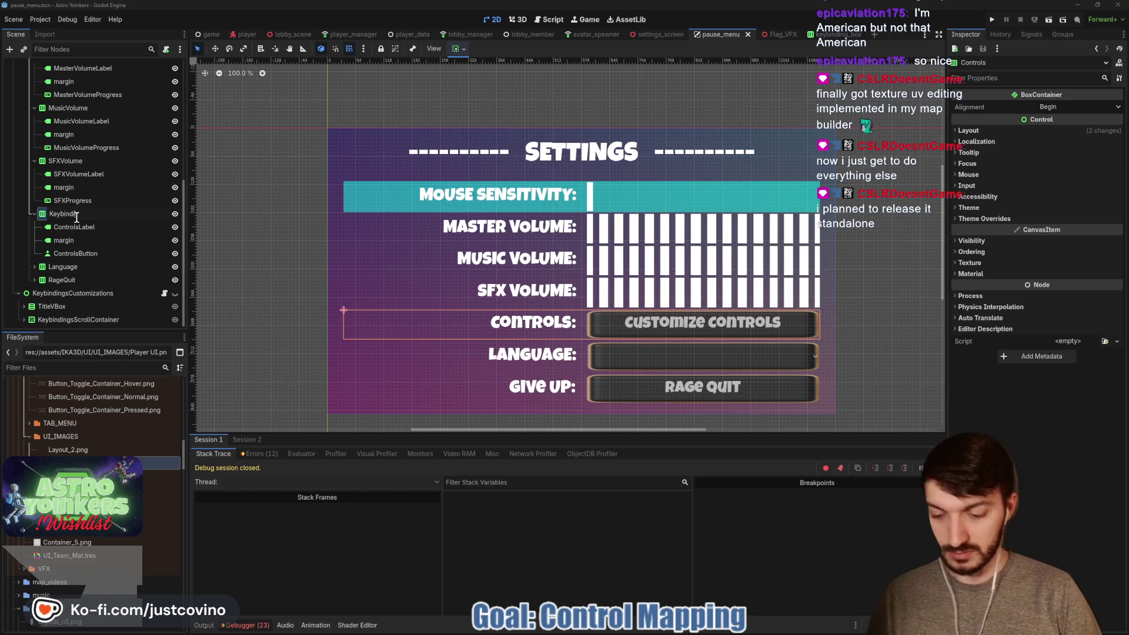
pyautogui.write('ngs')
pyautogui.press('Return')
# Rename ControlsLabel to KeybindingsLabel, set its text to 'Keybindings:', and save the scene
pyautogui.click(76, 227)
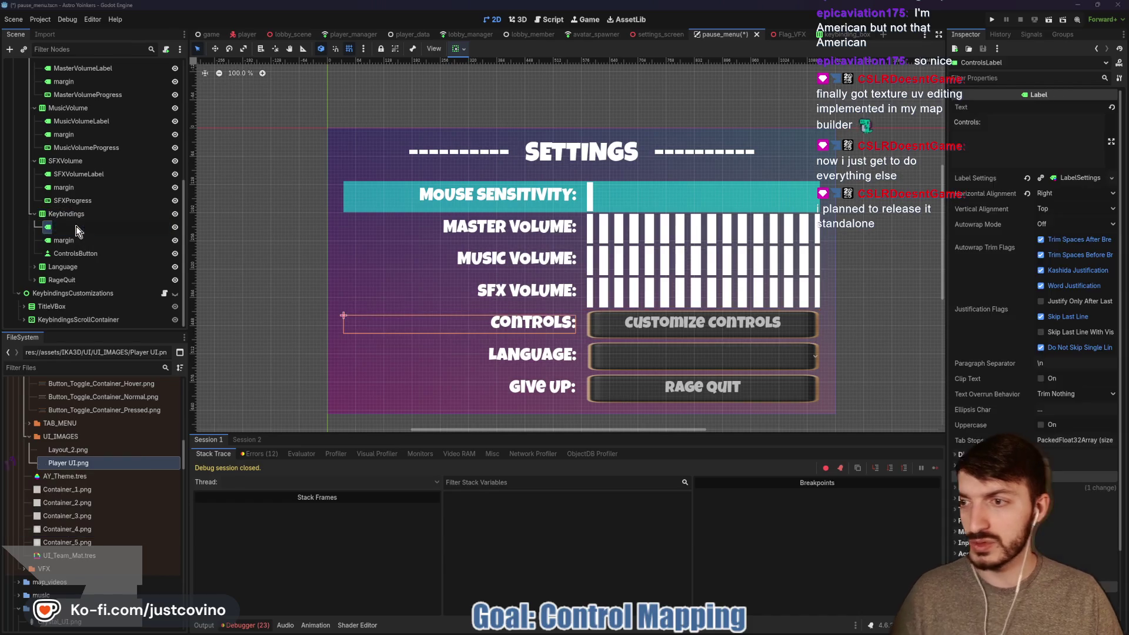
pyautogui.click(75, 227)
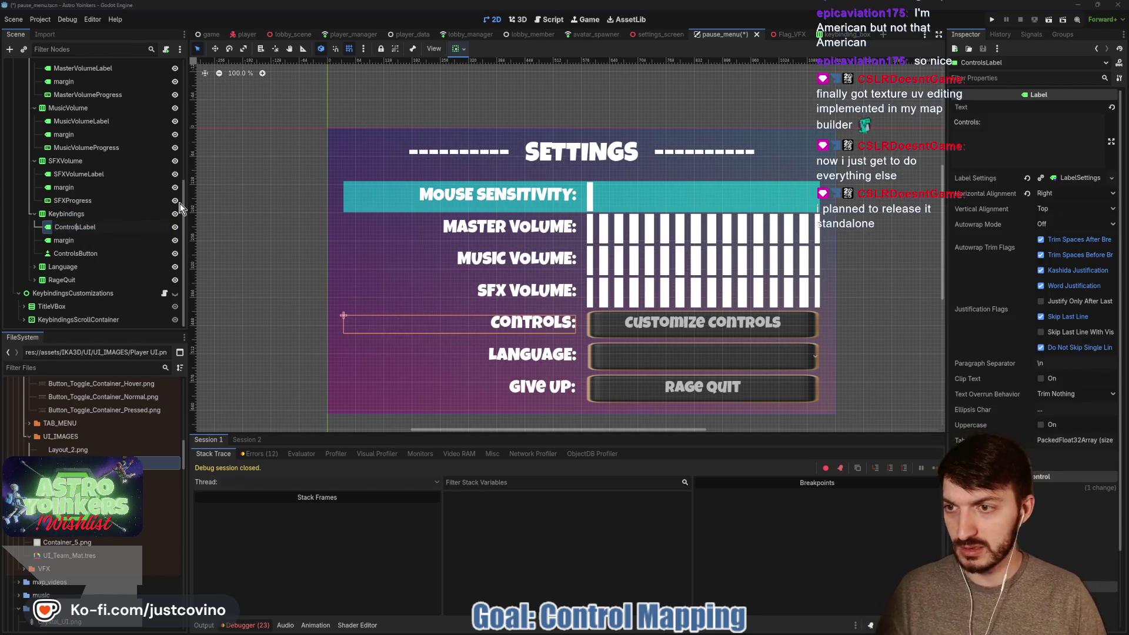
pyautogui.hotkey('ctrl', 'BackSpace')
pyautogui.write('Keybinding')
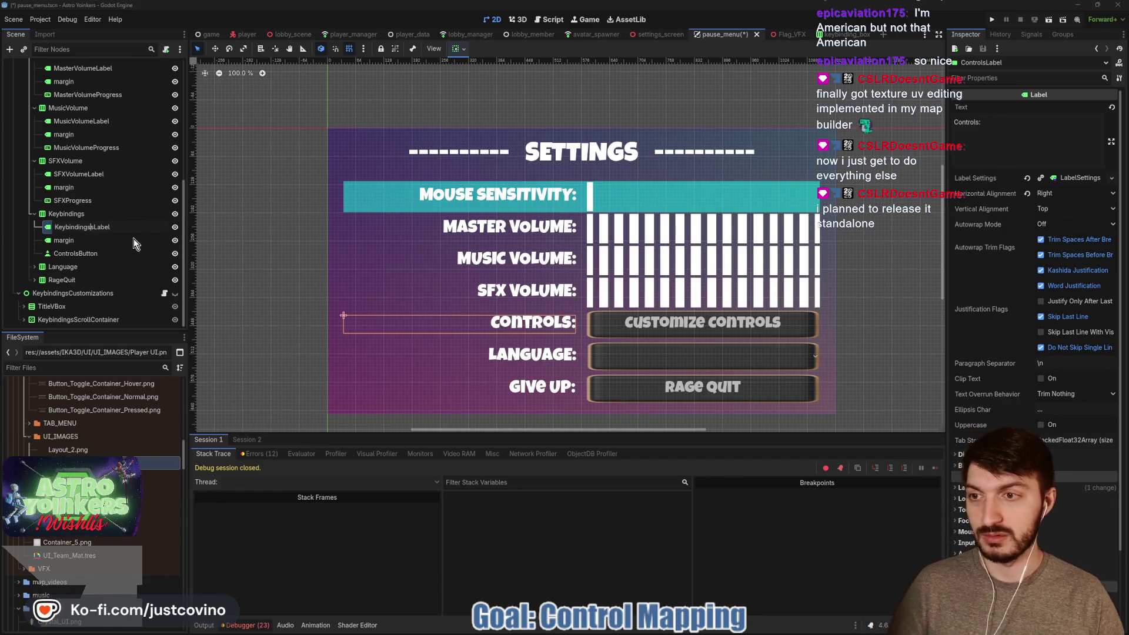
pyautogui.press('Return')
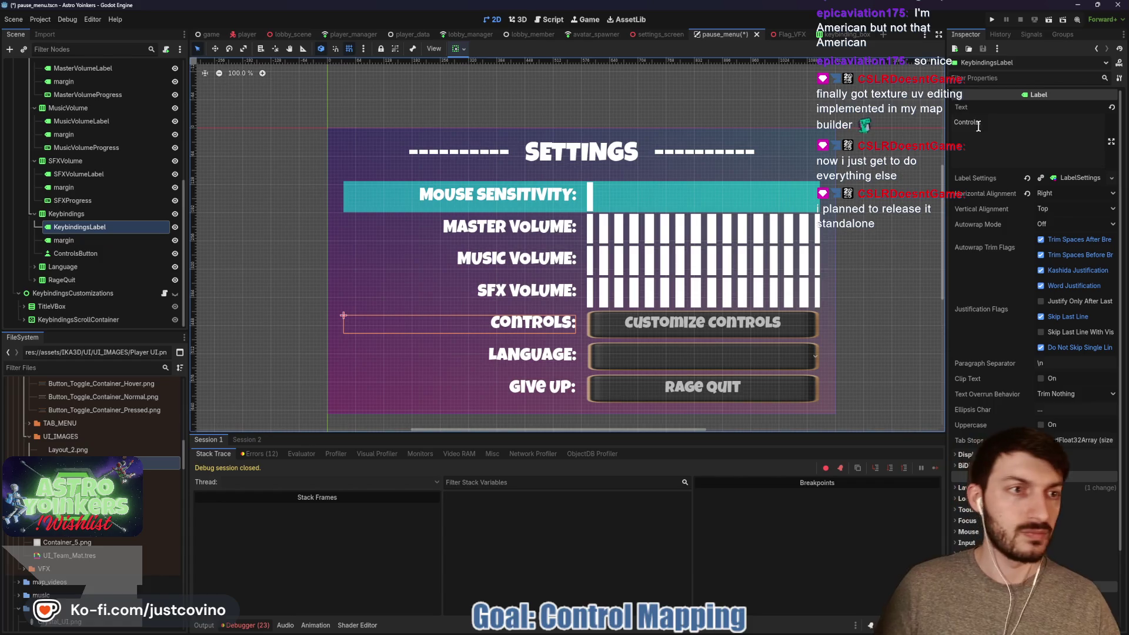
pyautogui.tripleClick(976, 122)
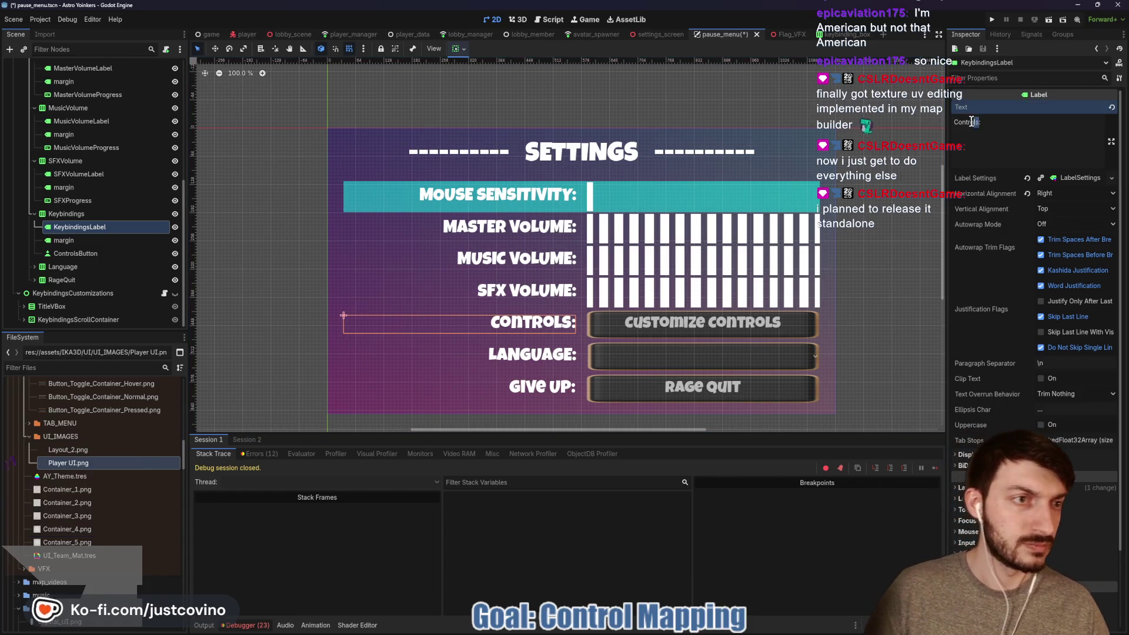
pyautogui.write('Keybind')
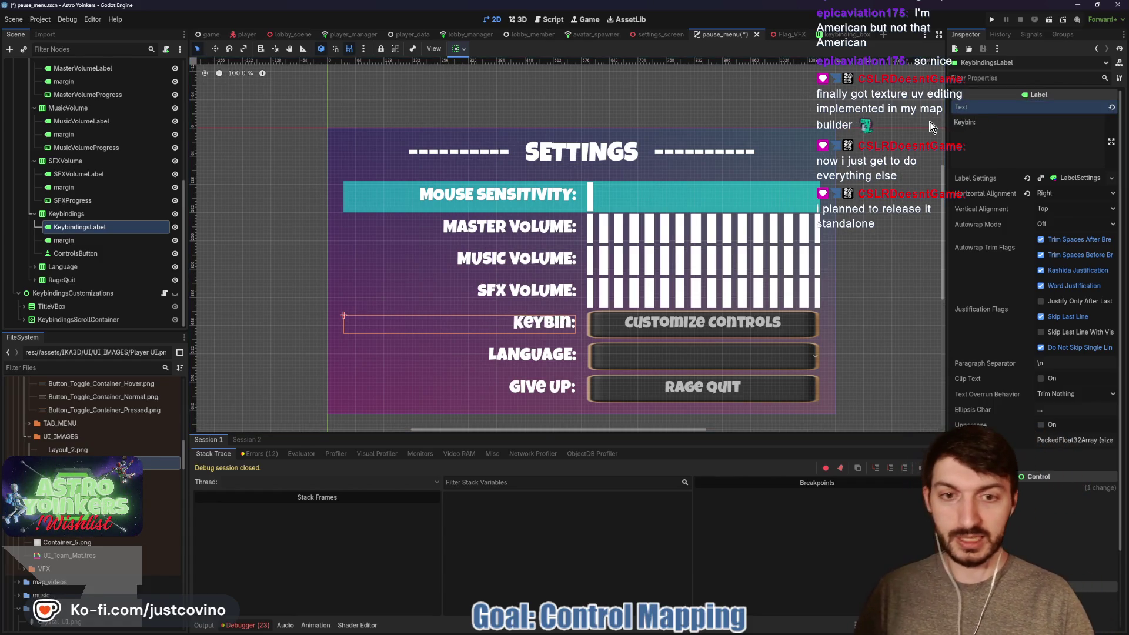
pyautogui.write('ings')
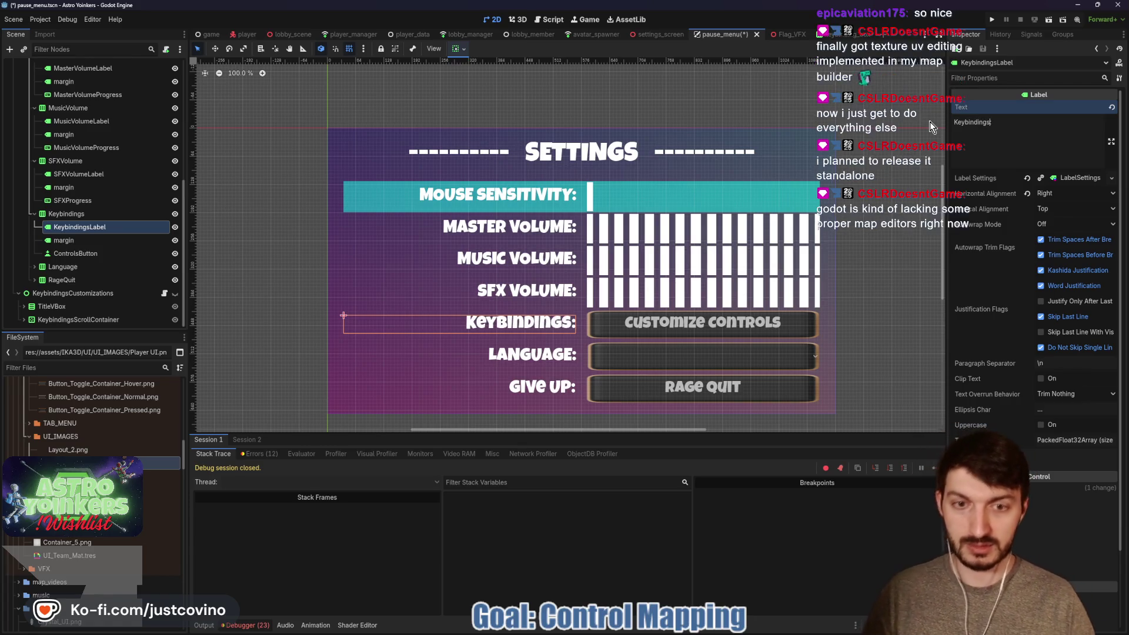
pyautogui.write(':')
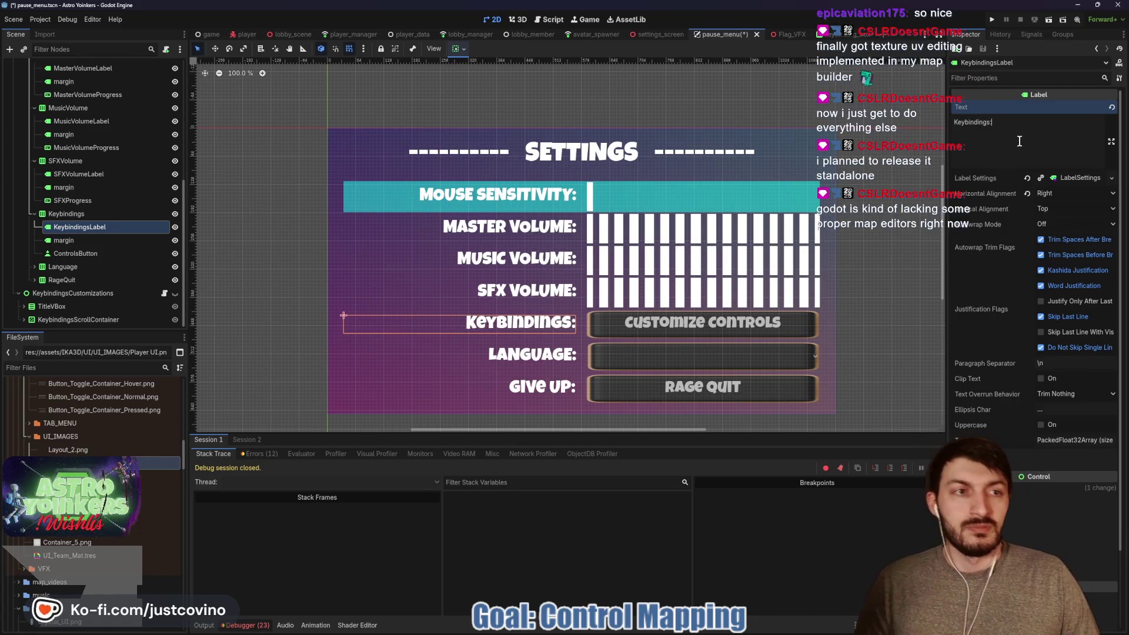
pyautogui.hotkey('ctrl', 's')
pyautogui.click(75, 253)
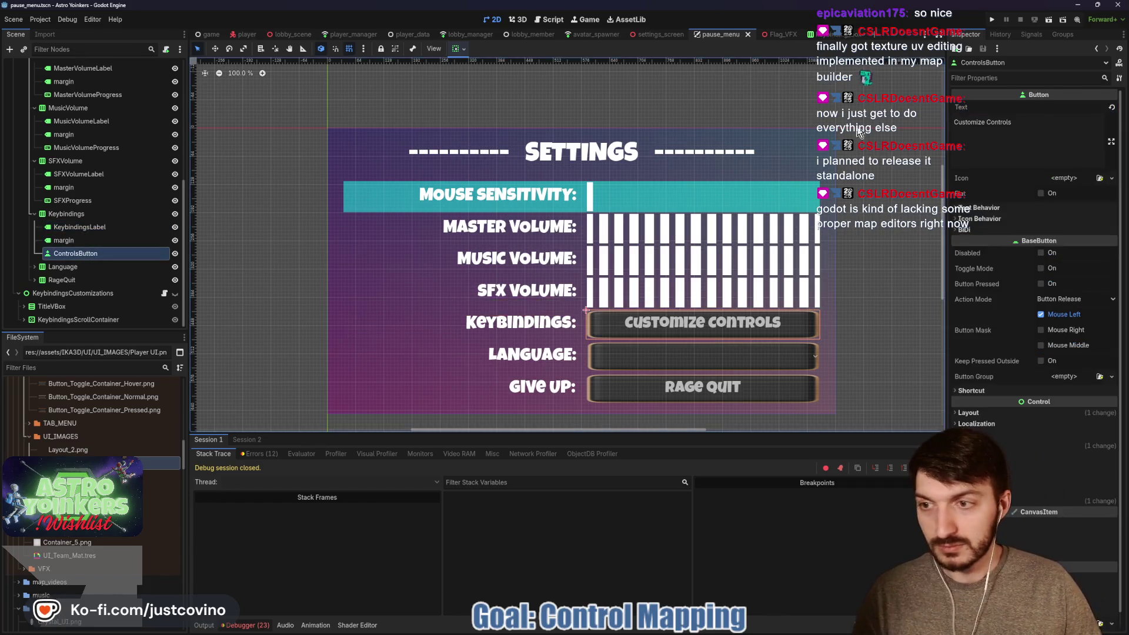
# Change the ControlsButton text to 'Customize Keybinds' and save the scene
pyautogui.doubleClick(1029, 122)
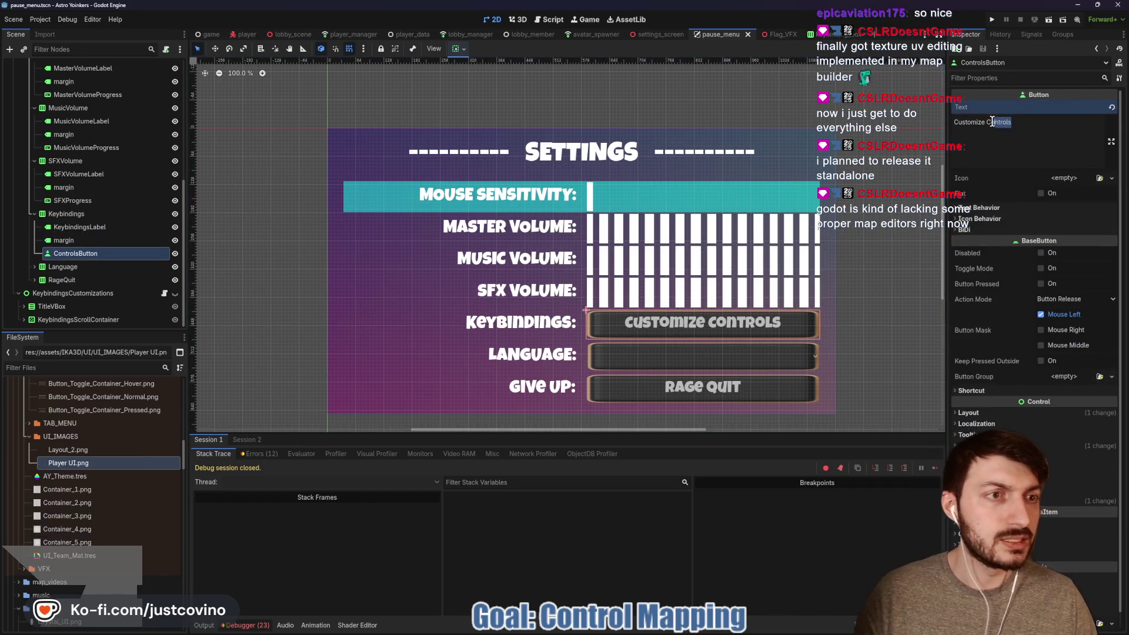
pyautogui.write('Keybinds')
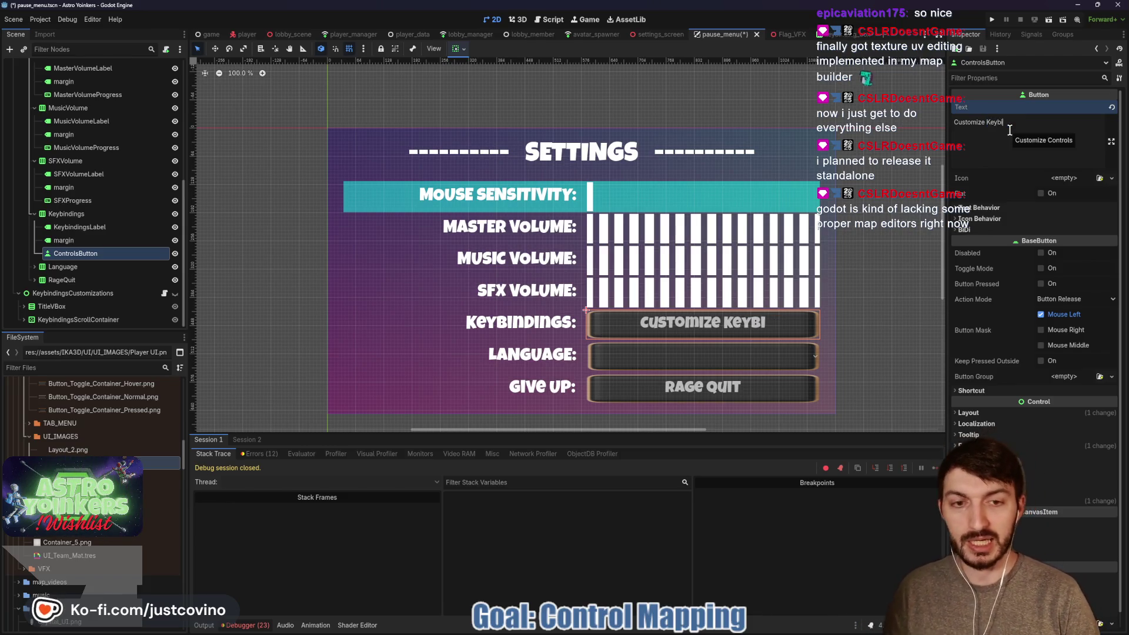
pyautogui.hotkey('ctrl', 's')
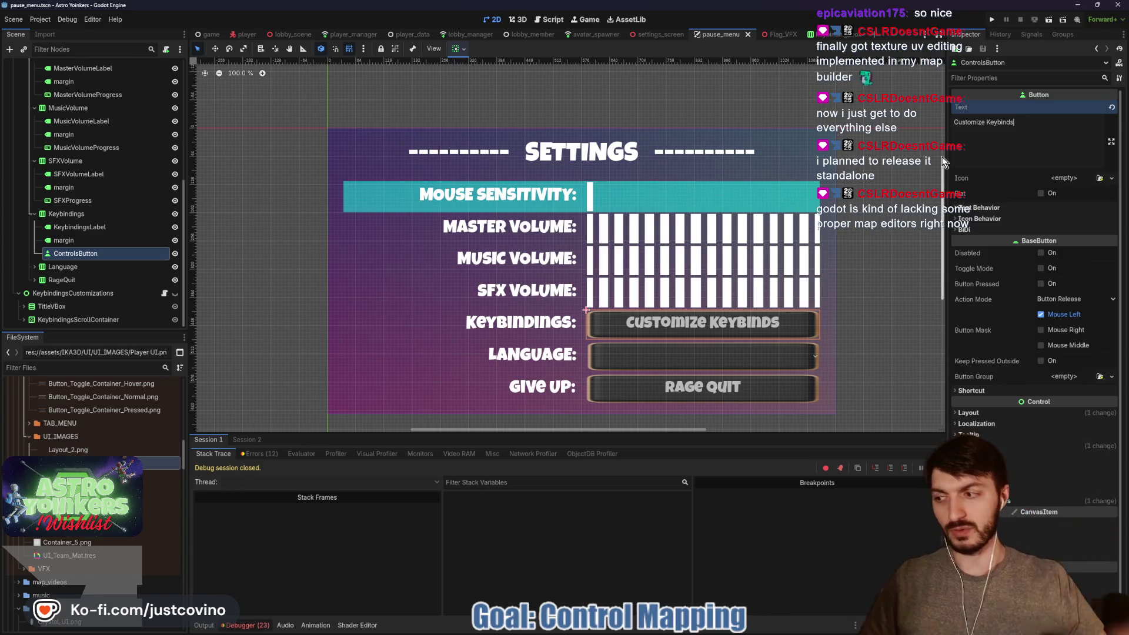
# Collapse the Options_Parent branch in the Scene dock and save the pause menu scene
pyautogui.hotkey('ctrl', 's')
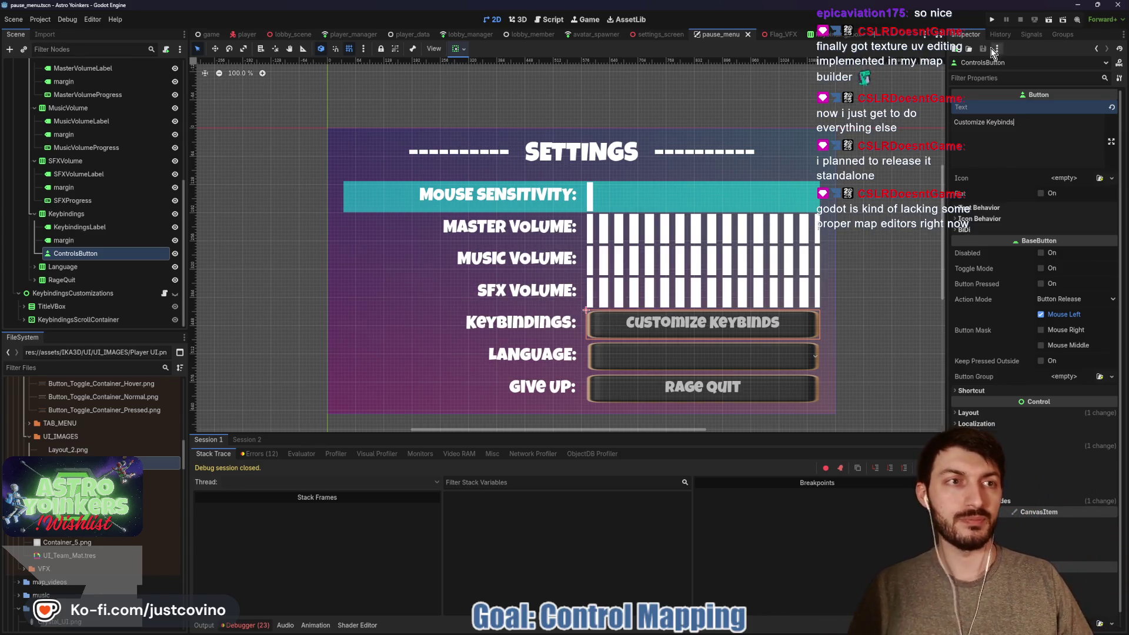
pyautogui.scroll(5, 110, 242)
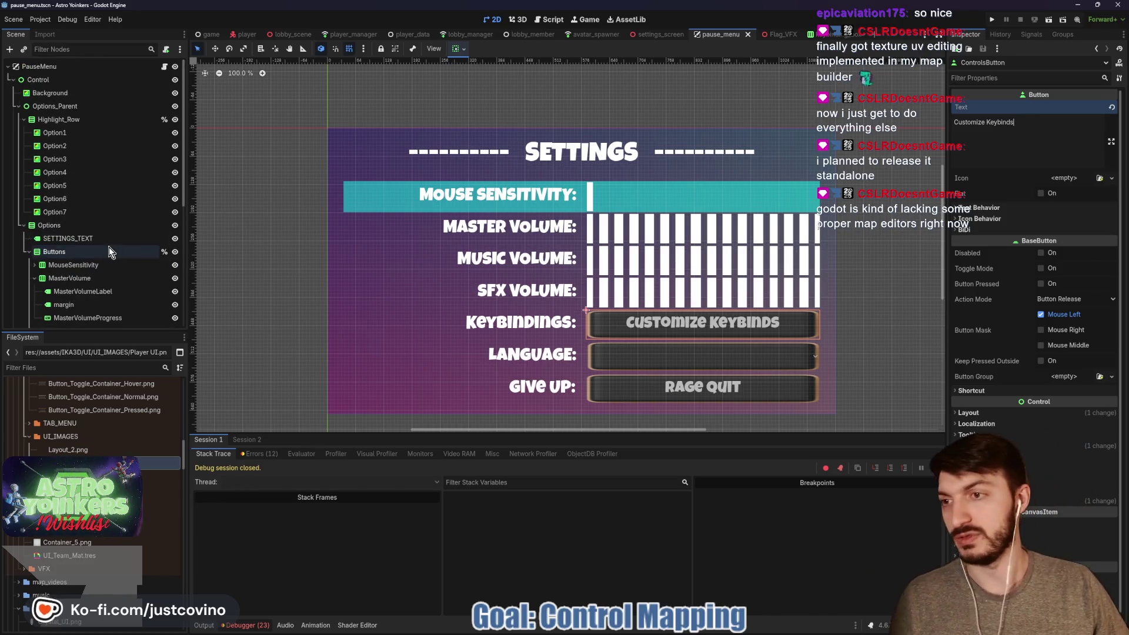
pyautogui.click(19, 105)
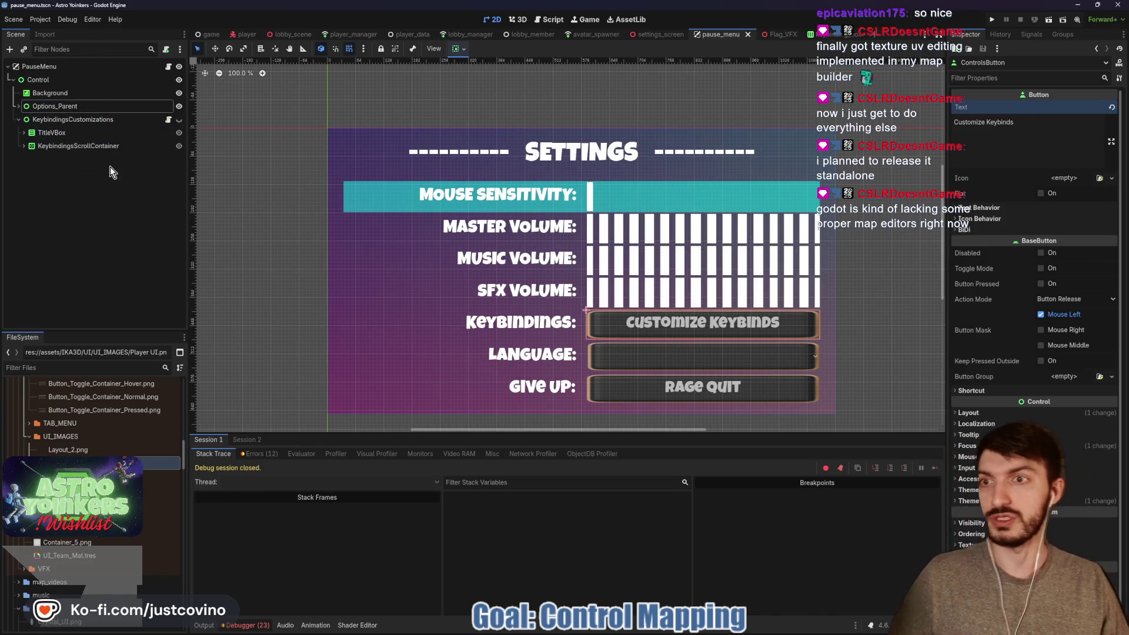
pyautogui.hotkey('ctrl', 's')
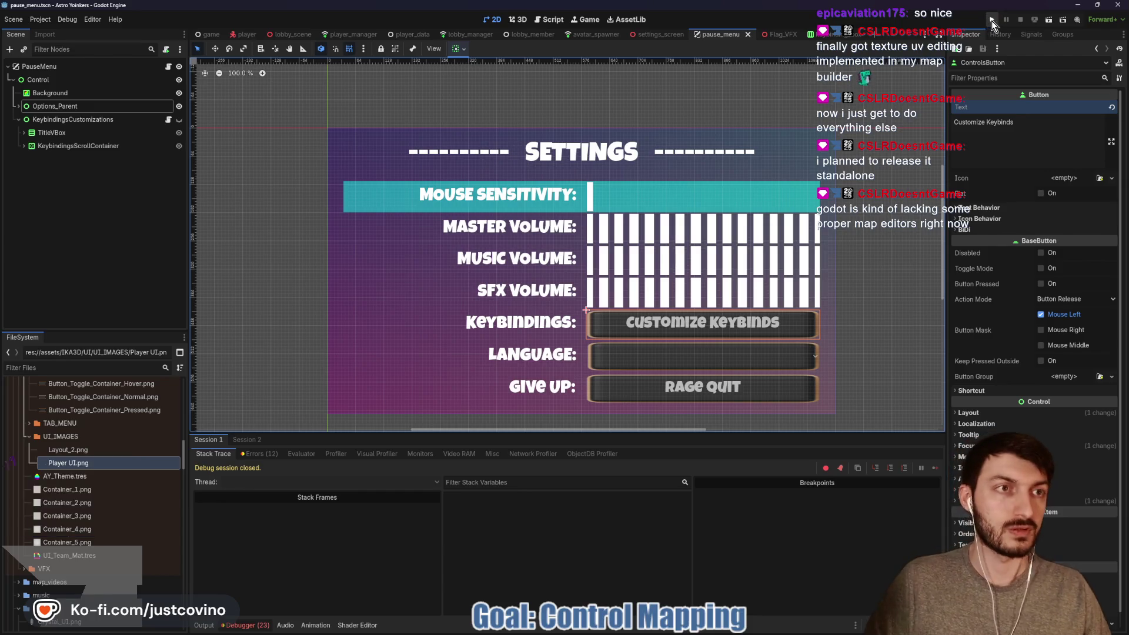
# Run the game, host a lobby, and open Settings then the Keybindings screen
pyautogui.click(992, 19)
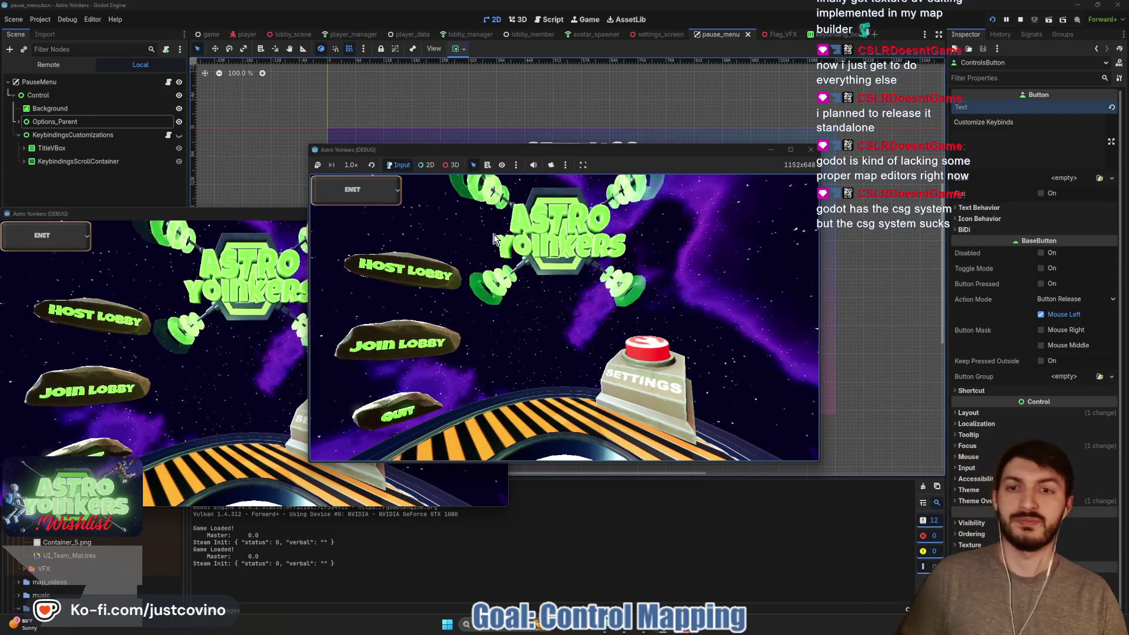
pyautogui.click(420, 267)
pyautogui.click(496, 267)
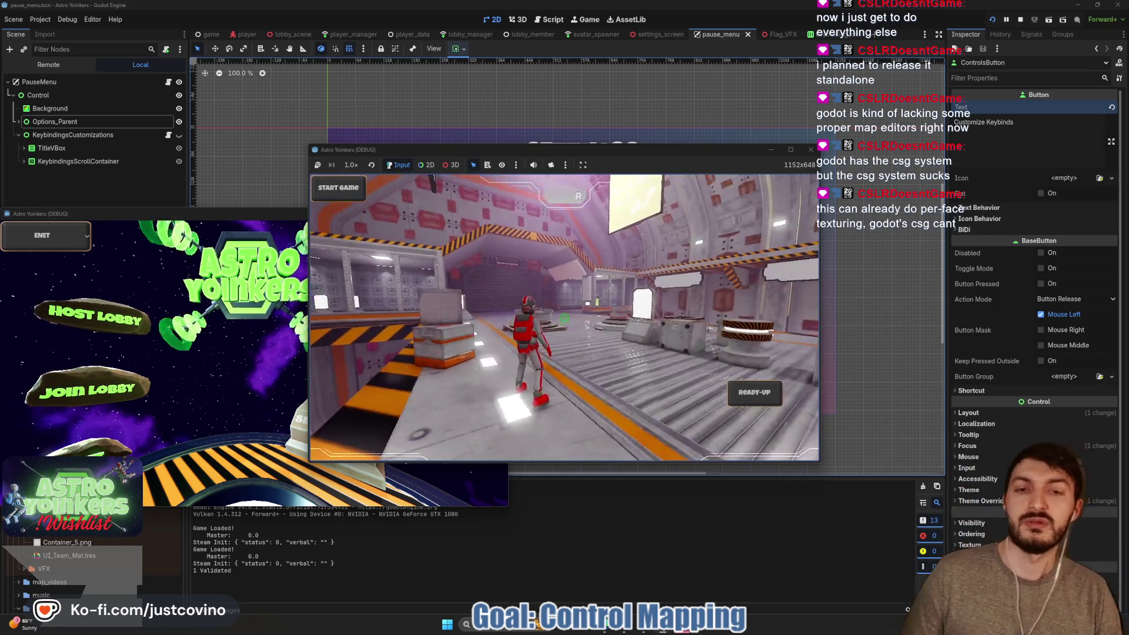
pyautogui.press('Escape')
pyautogui.press('Down')
pyautogui.press('Down')
pyautogui.press('Down')
pyautogui.press('Return')
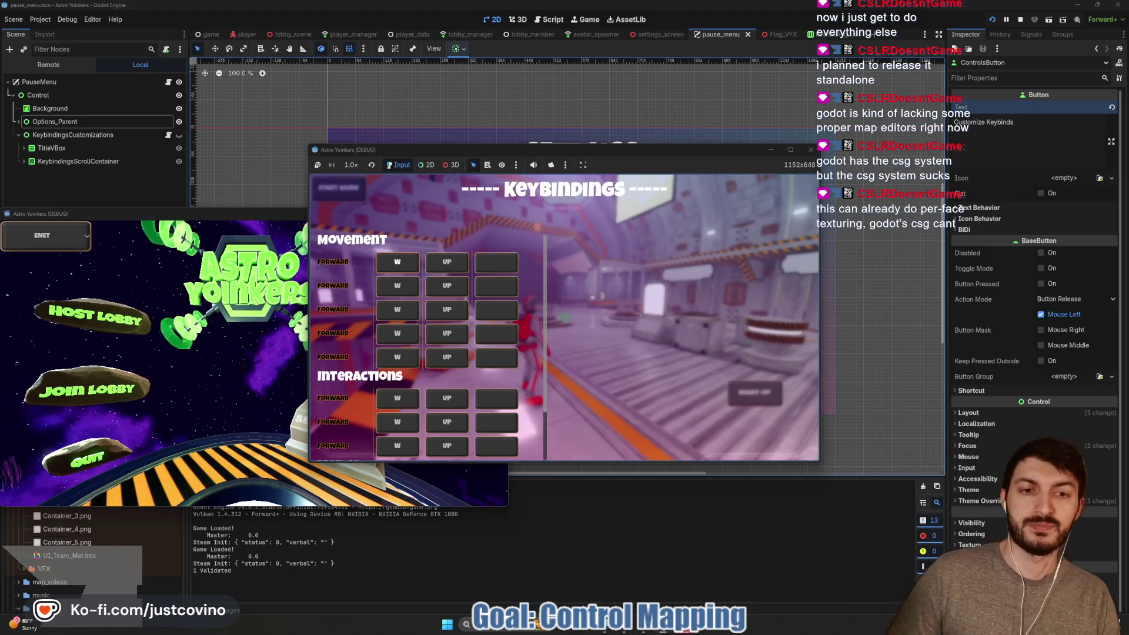
# Scroll the Keybindings screen, back out to gameplay, and stop the run with F8
pyautogui.scroll(-2, 430, 353)
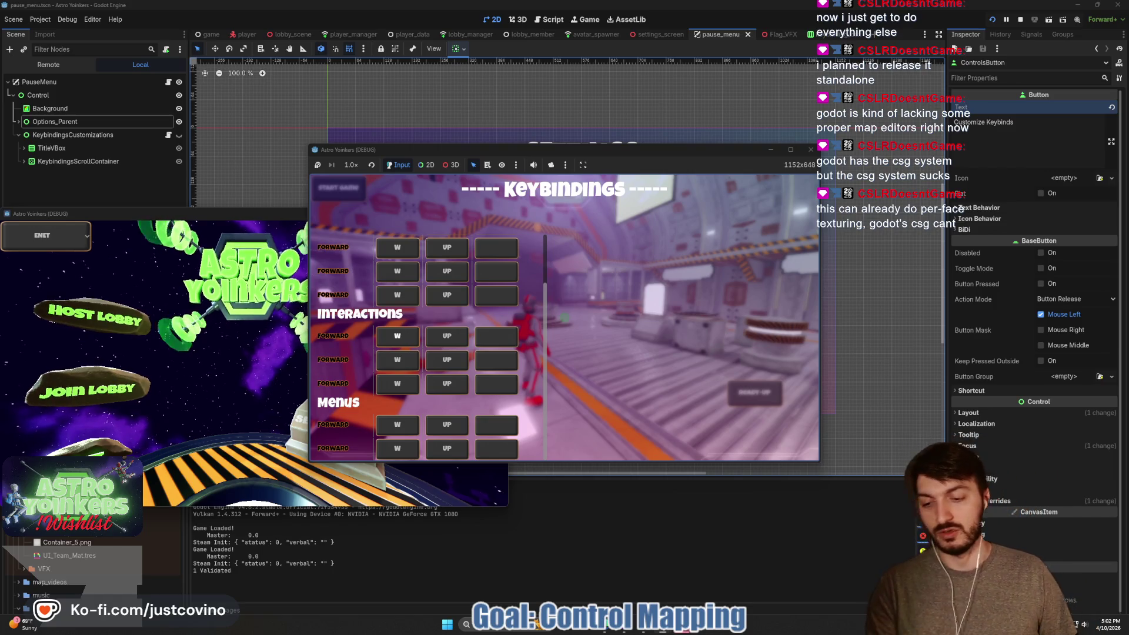
pyautogui.press('Escape')
pyautogui.press('Up')
pyautogui.press('Up')
pyautogui.press('Up')
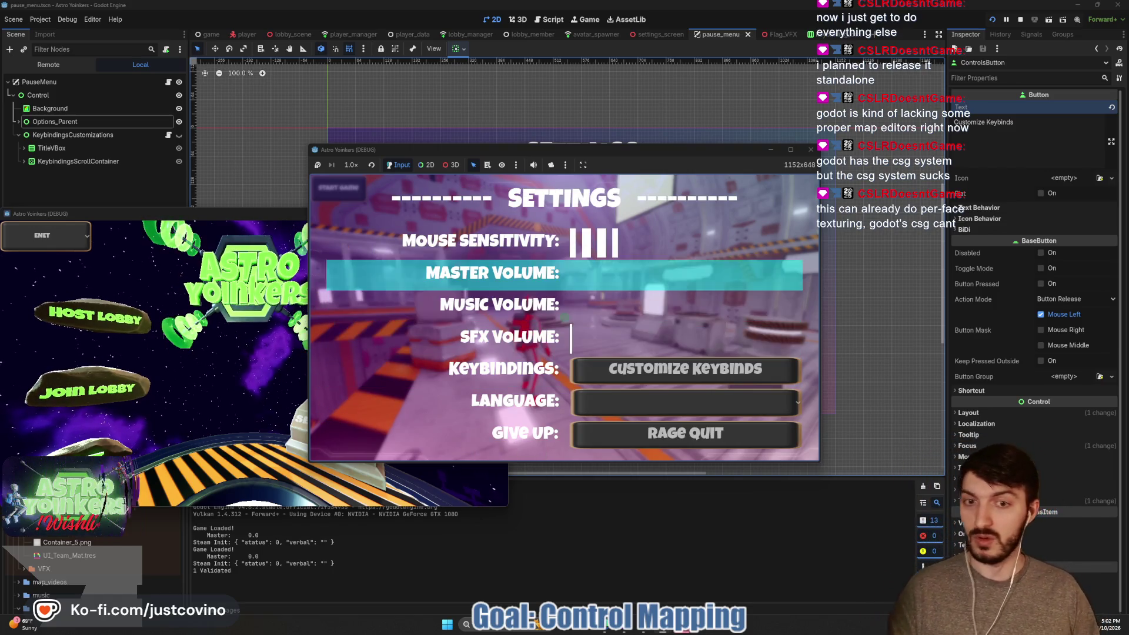
pyautogui.press('Up')
pyautogui.press('Up')
pyautogui.press('Up')
pyautogui.press('Escape')
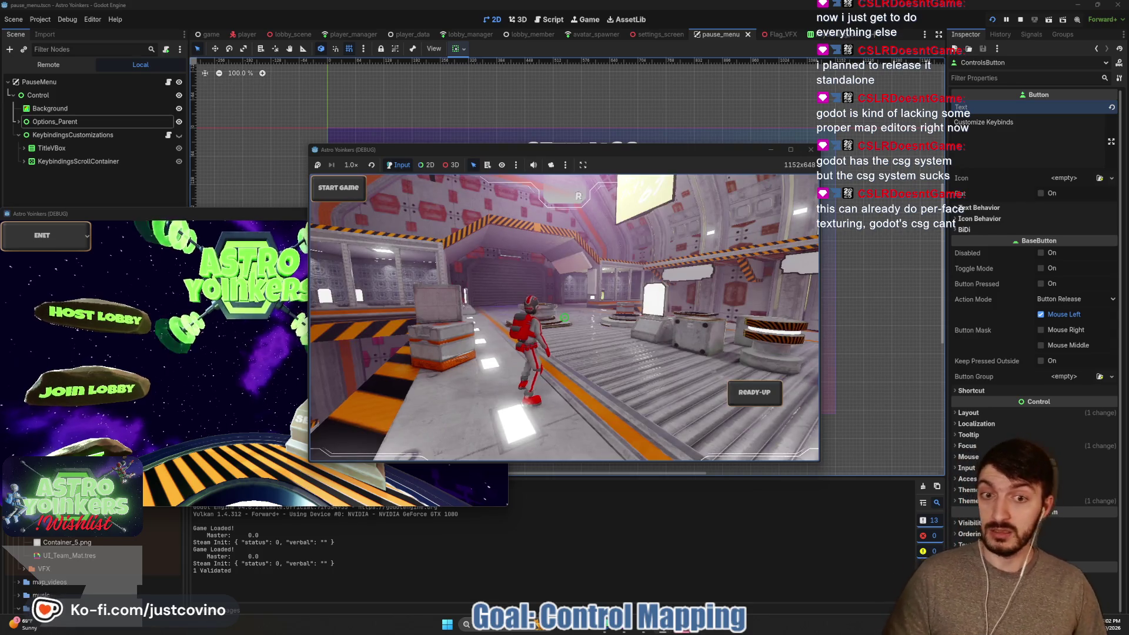
pyautogui.press('F8')
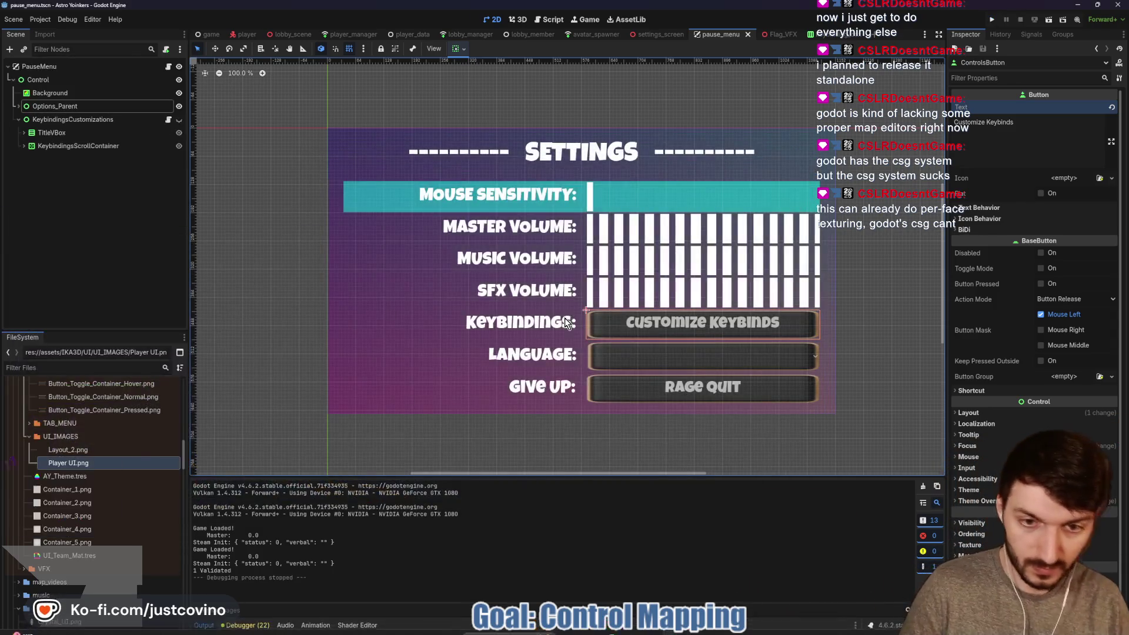
# Commit the 9 changed files with the summary 'Keybinding and Grooves'
pyautogui.click(628, 630)
pyautogui.click(425, 402)
pyautogui.write('Keybin')
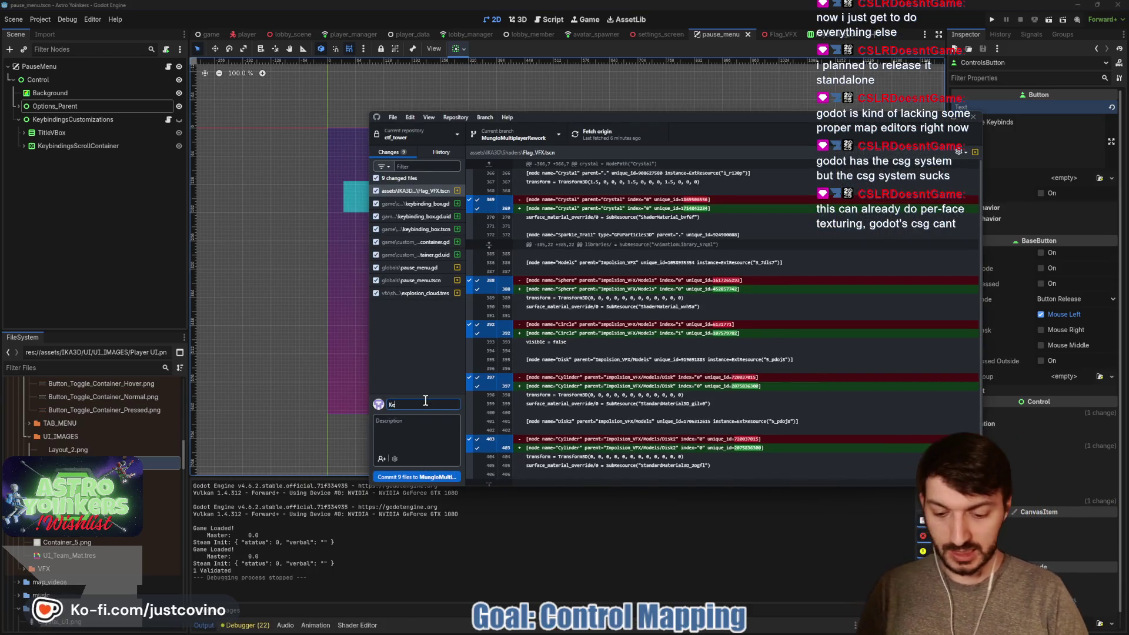
pyautogui.write('dings Menu')
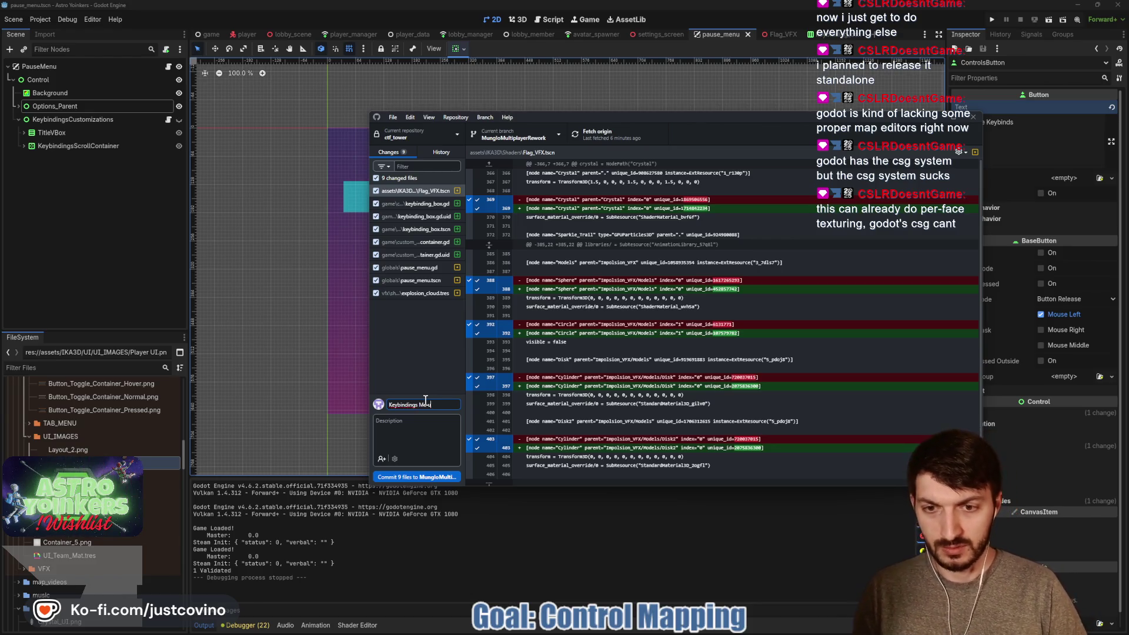
pyautogui.write(' and Grooves')
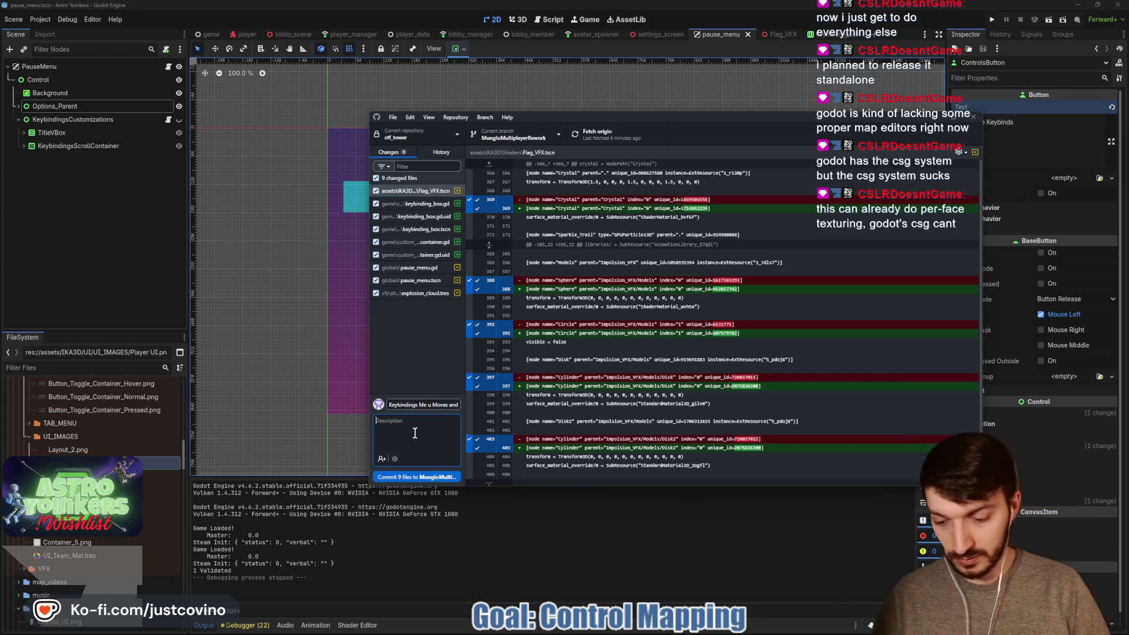
pyautogui.click(426, 477)
# Push the commit to origin and save the pause menu scene back in Godot
pyautogui.click(821, 238)
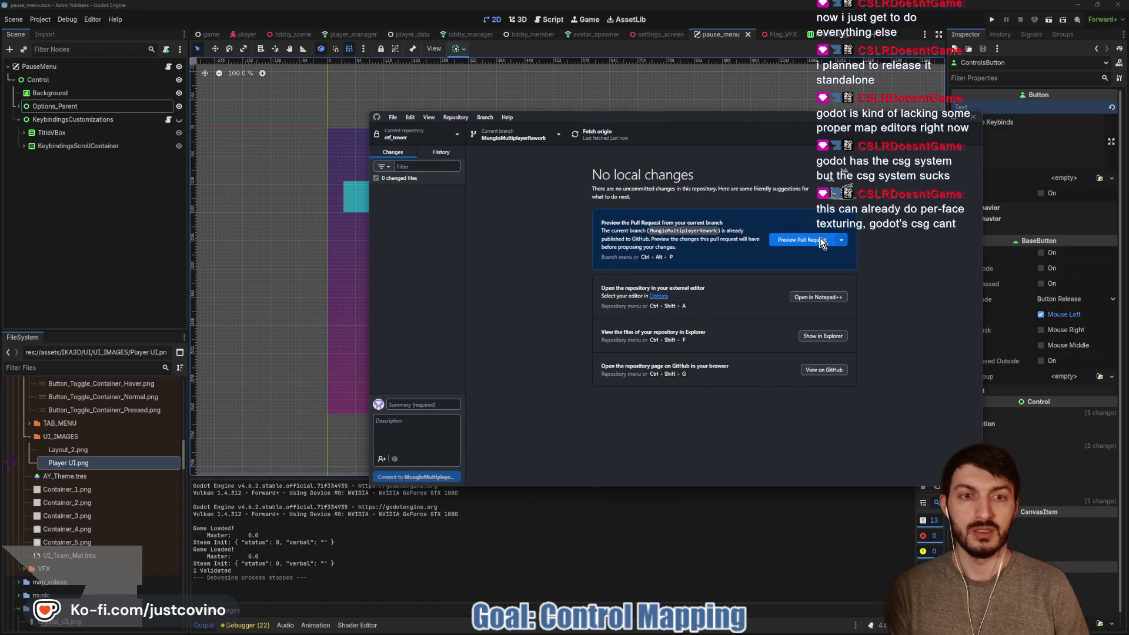
pyautogui.click(462, 555)
pyautogui.hotkey('ctrl', 's')
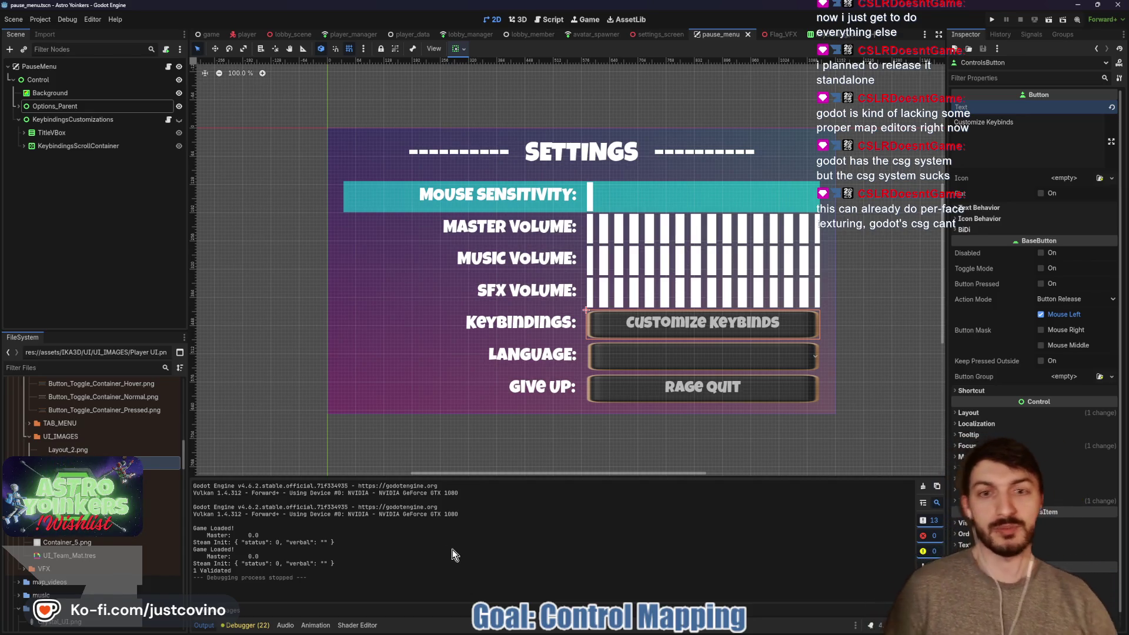
# Deselect ControlsButton, save the pause menu scene, and bring the Steam store page forward
pyautogui.click(127, 242)
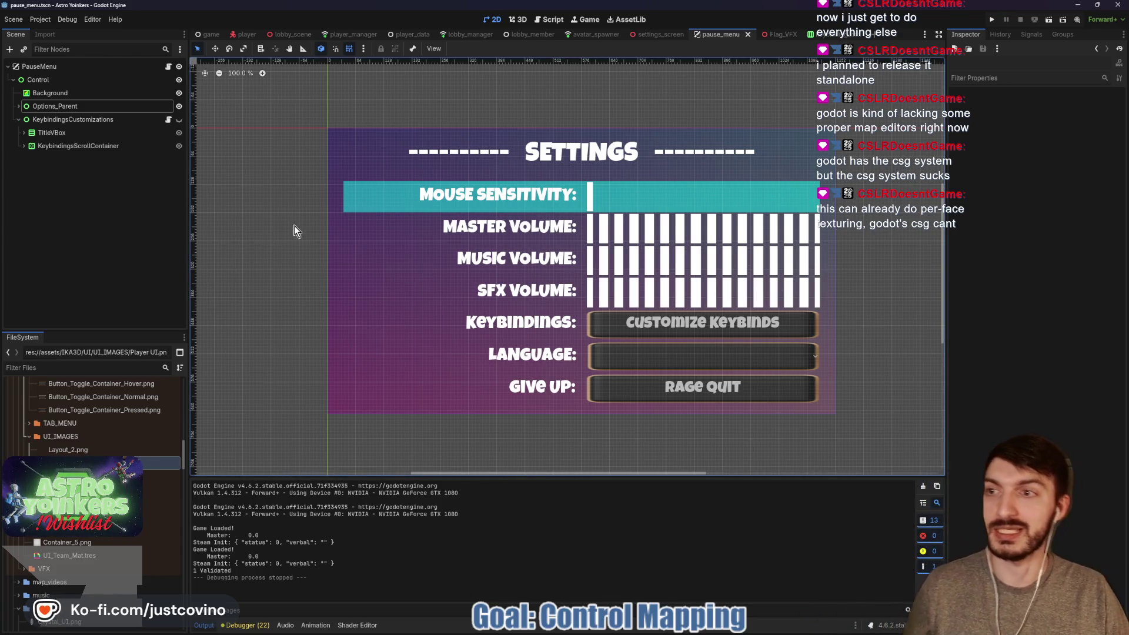
pyautogui.hotkey('ctrl', 's')
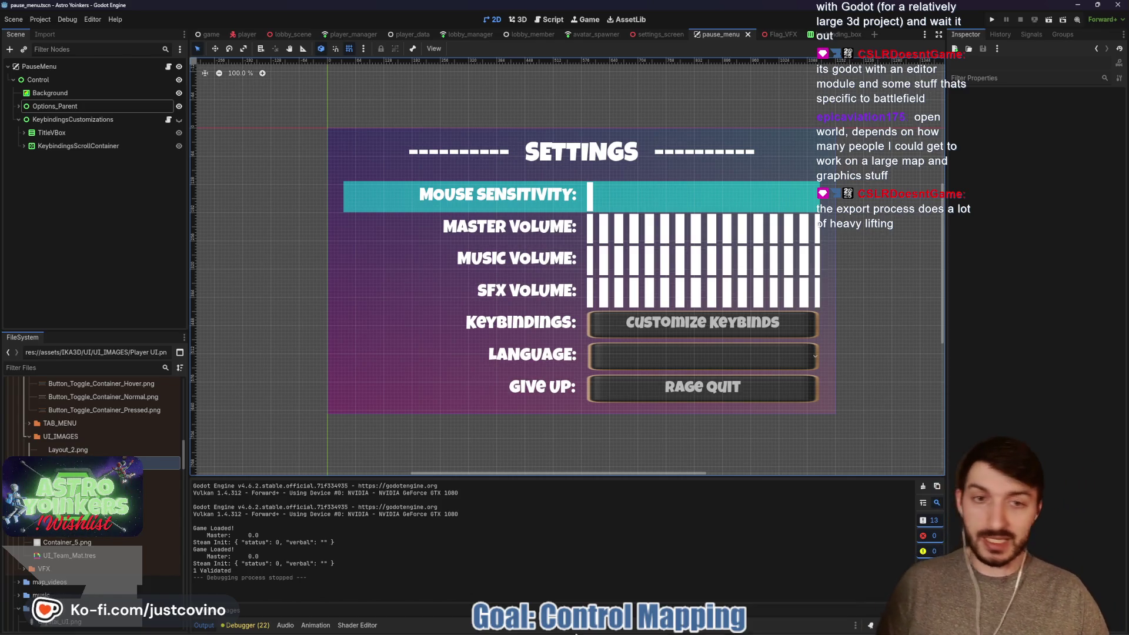
pyautogui.click(653, 631)
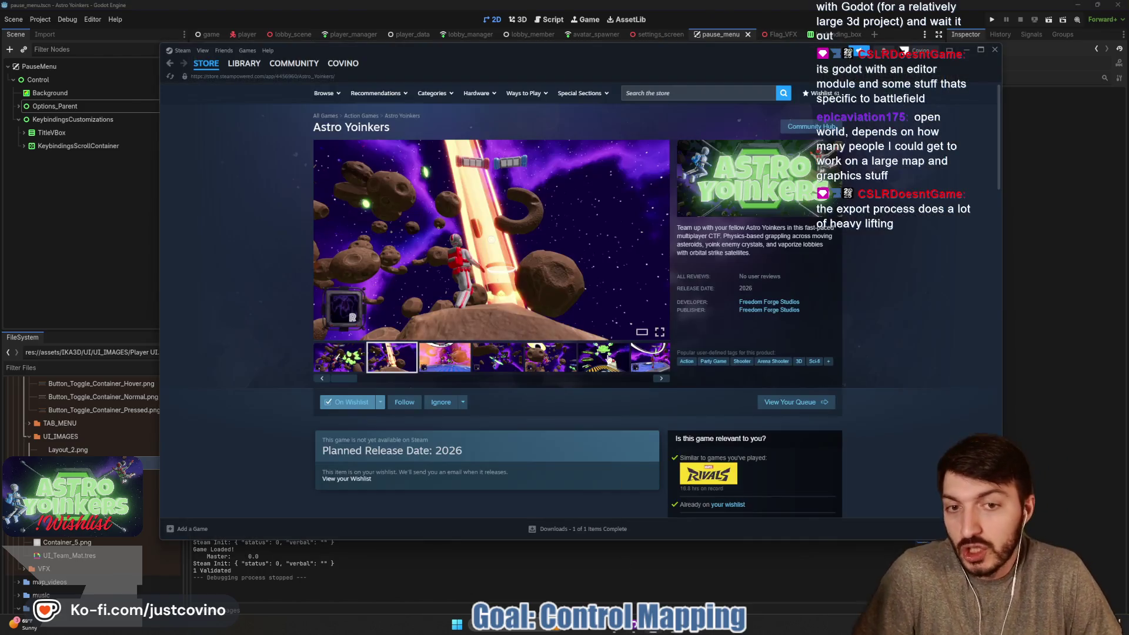
# Search the Steam store for Road to Vostok and open its store page
pyautogui.click(657, 93)
pyautogui.write('raod')
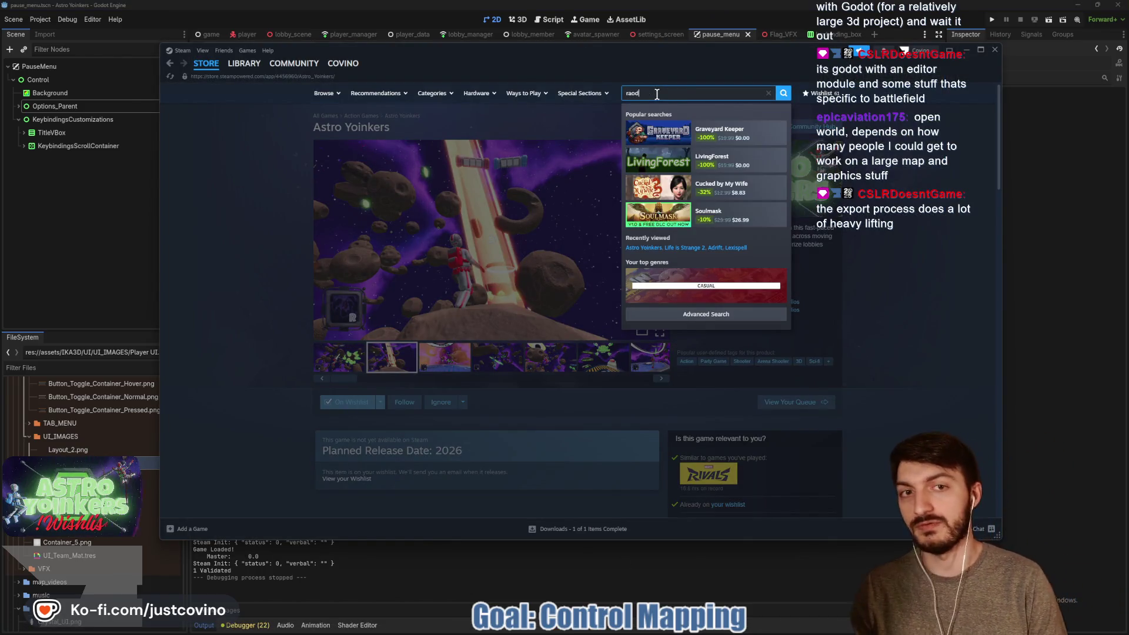
pyautogui.write('oad')
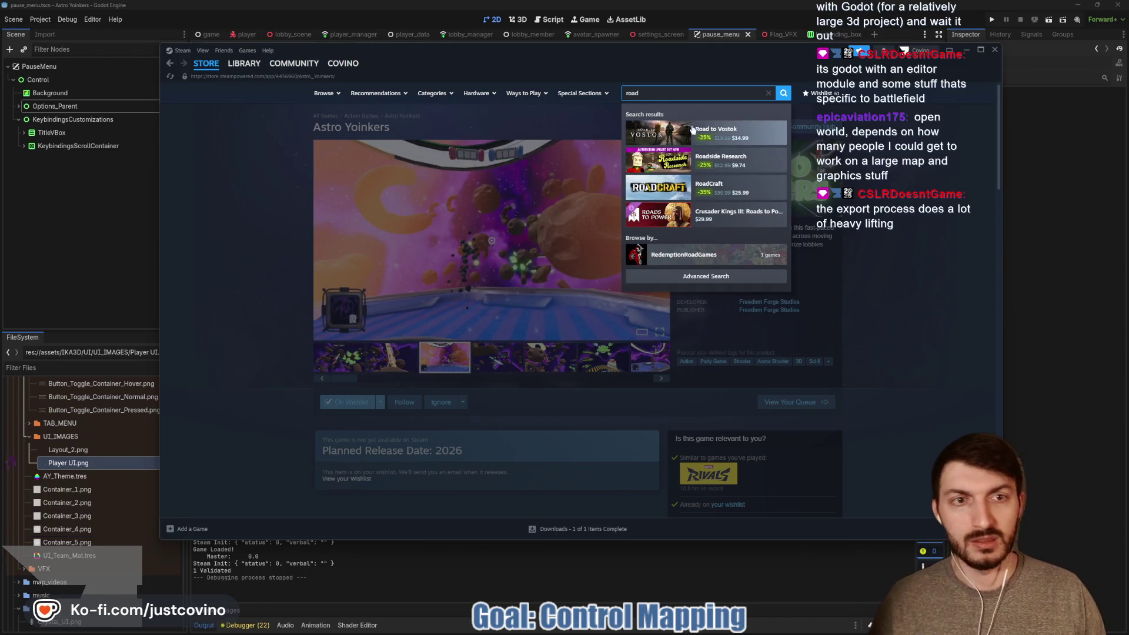
pyautogui.click(723, 133)
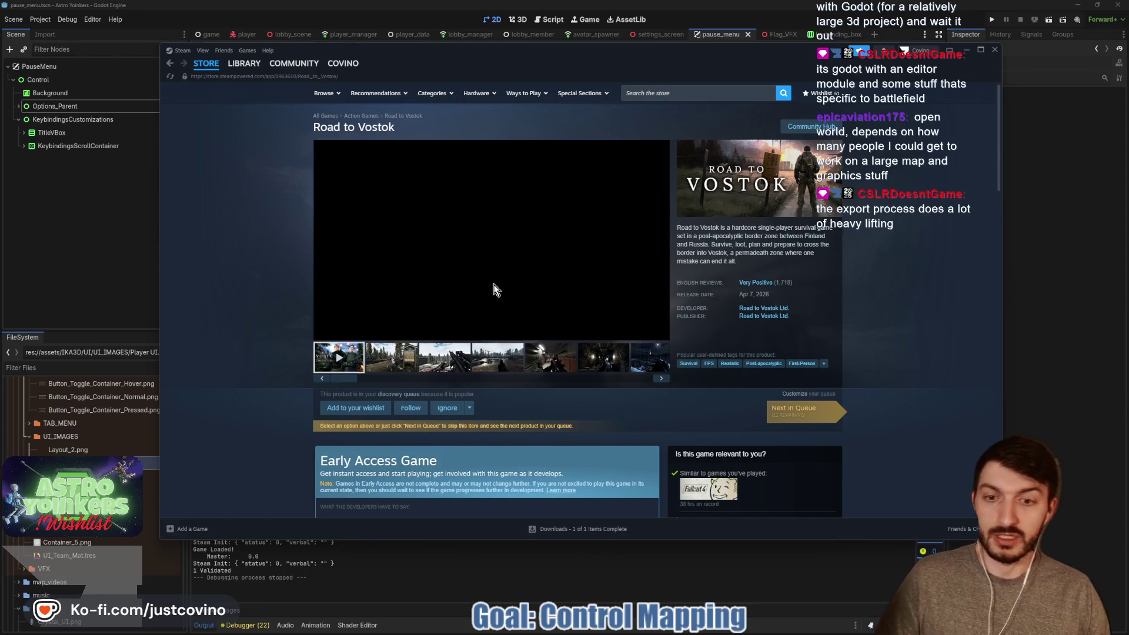
# Browse the Road to Vostok screenshots and enlarge the trader-and-inventory image in the viewer
pyautogui.click(396, 364)
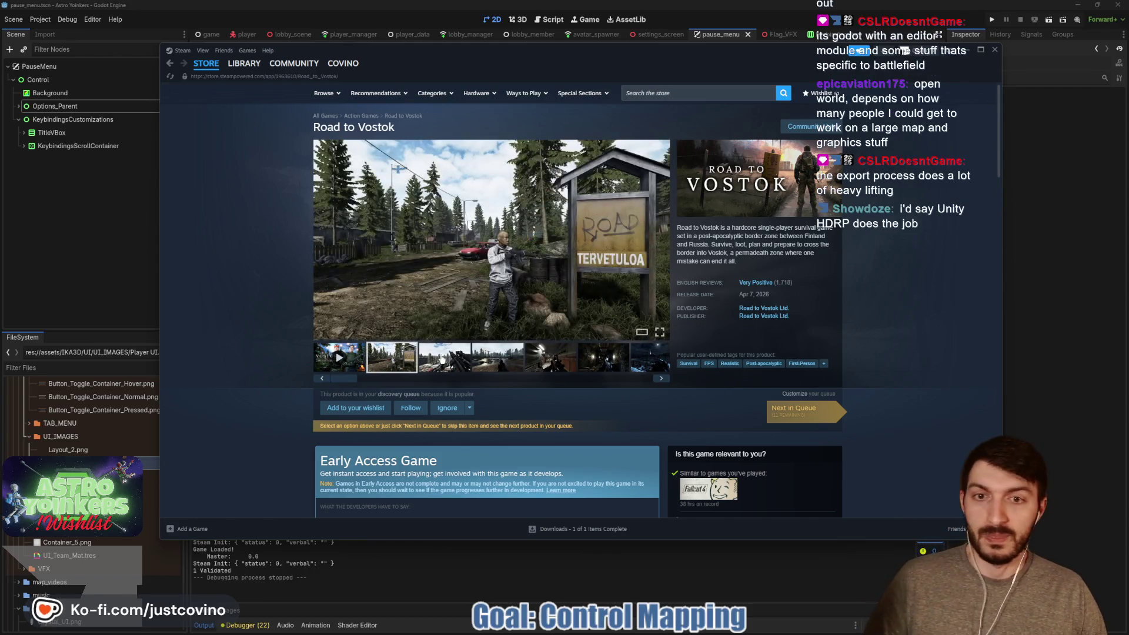
pyautogui.click(441, 360)
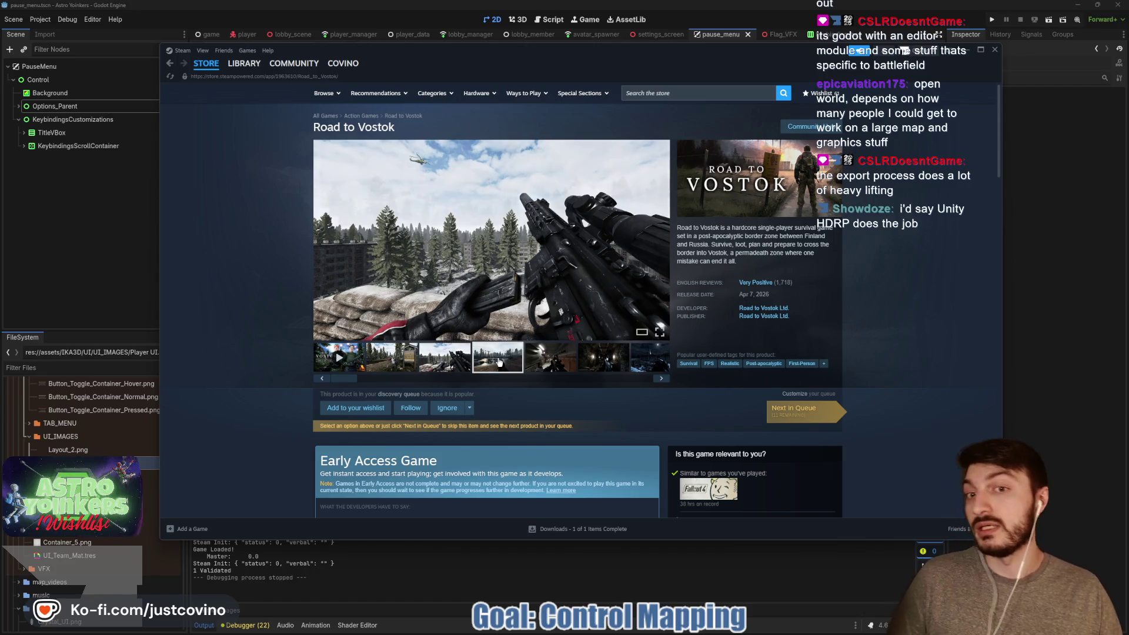
pyautogui.click(493, 363)
pyautogui.click(547, 362)
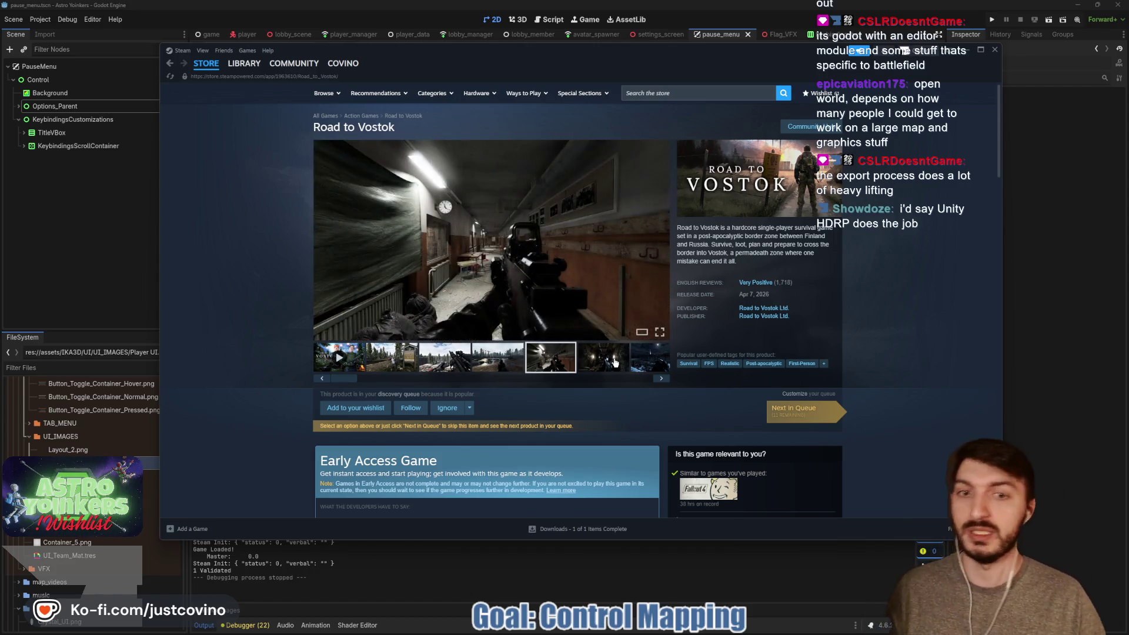
pyautogui.click(614, 363)
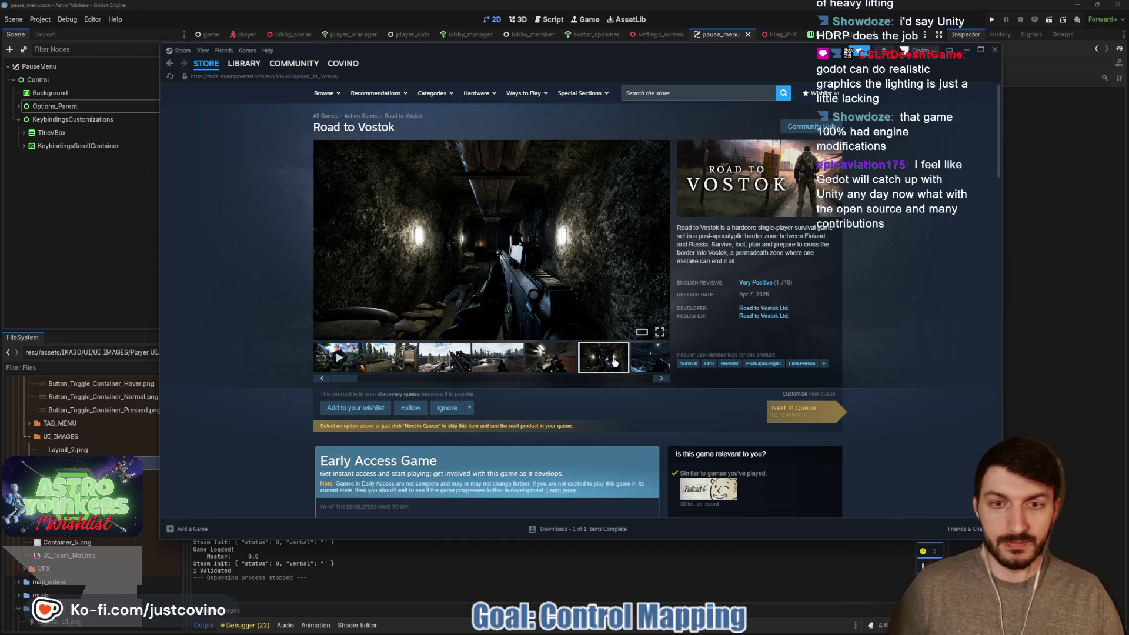
pyautogui.click(635, 365)
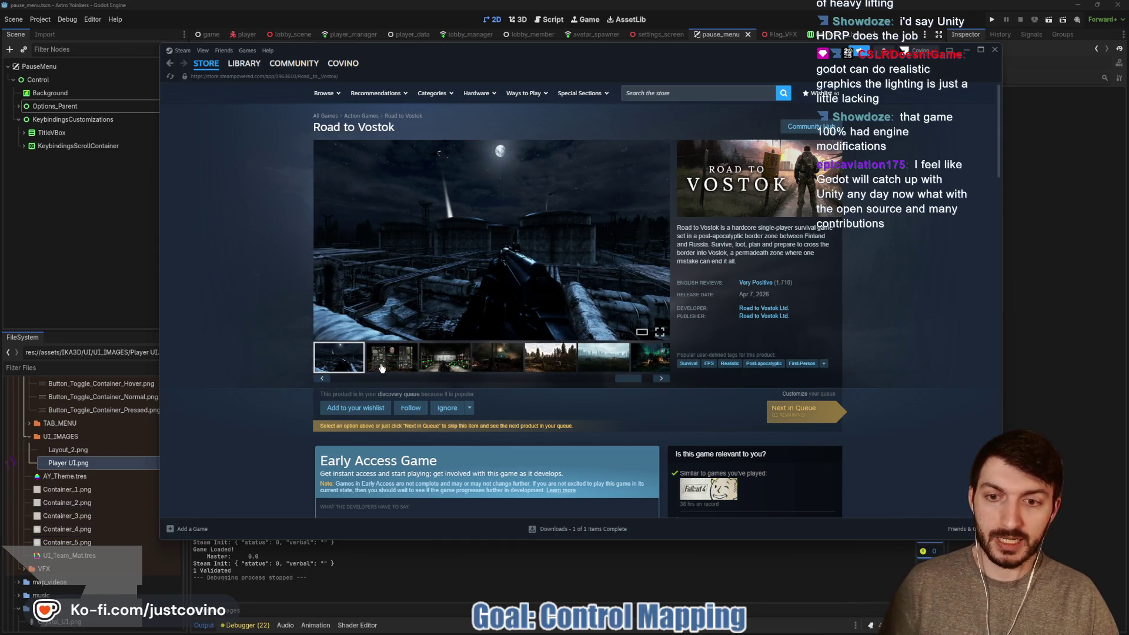
pyautogui.click(381, 364)
pyautogui.click(476, 287)
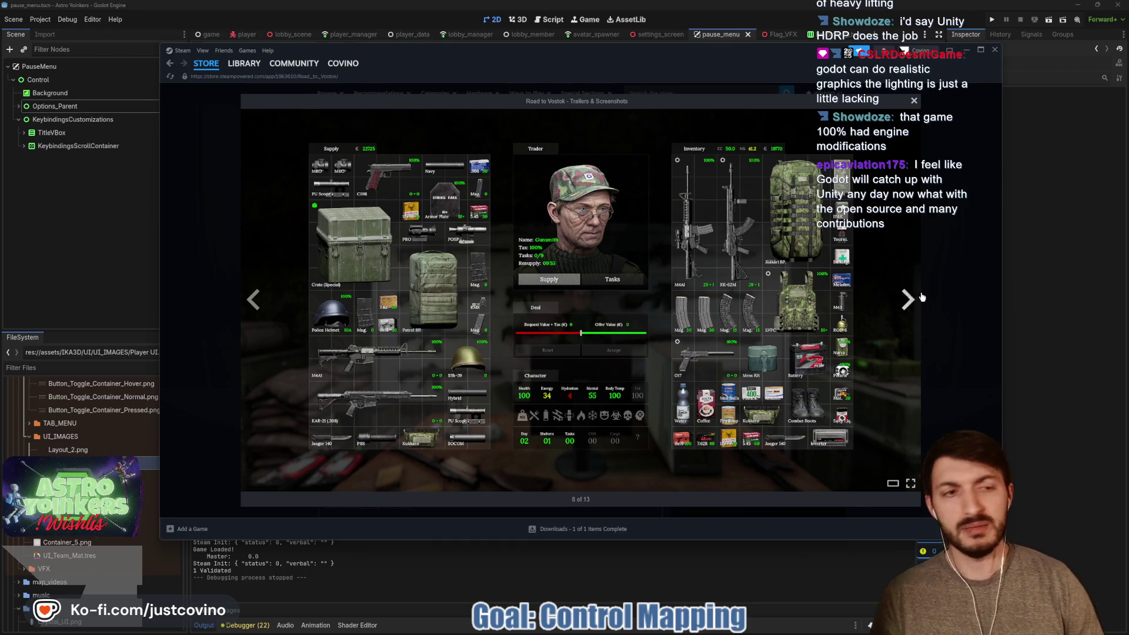
# Advance the screenshot viewer to image 11 of 13, the forest scene
pyautogui.click(903, 308)
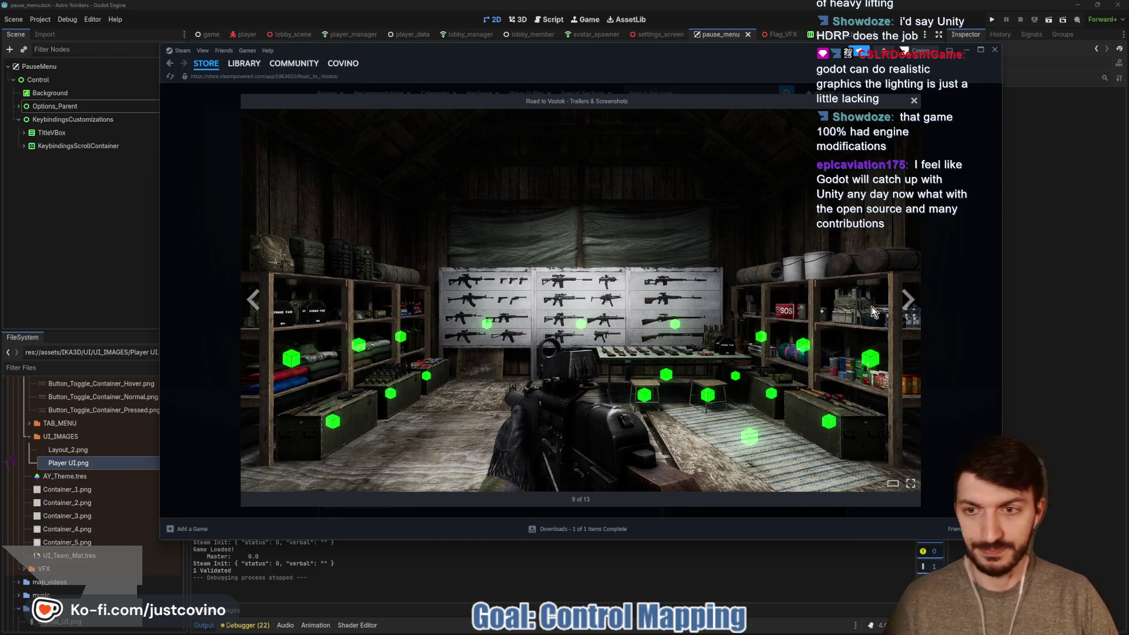
pyautogui.click(908, 303)
pyautogui.click(908, 306)
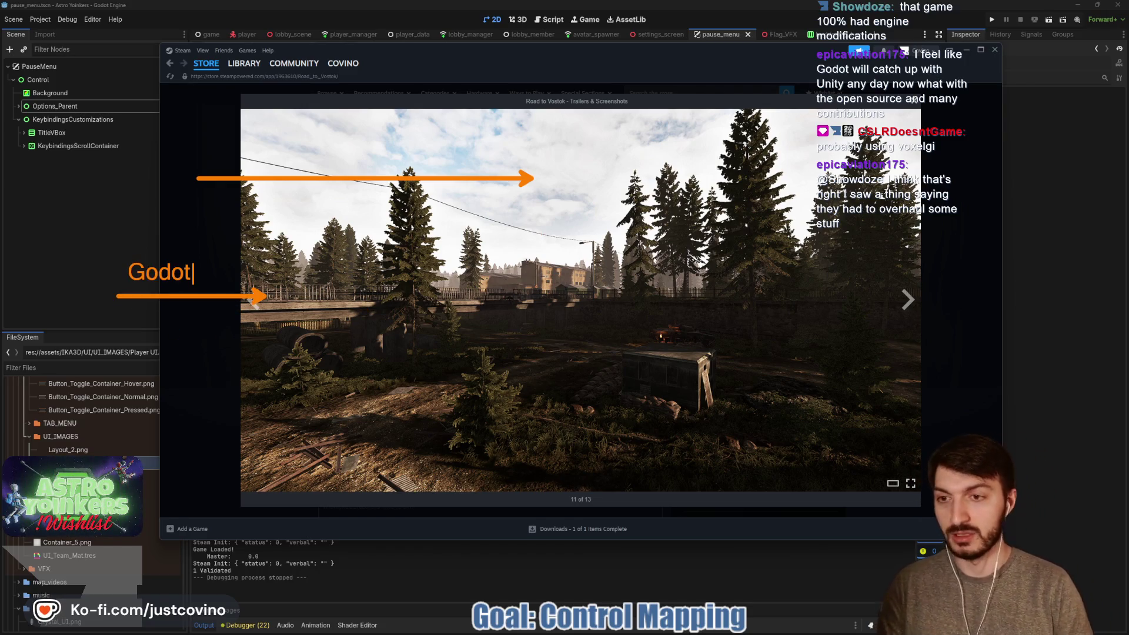
pyautogui.write('Unity')
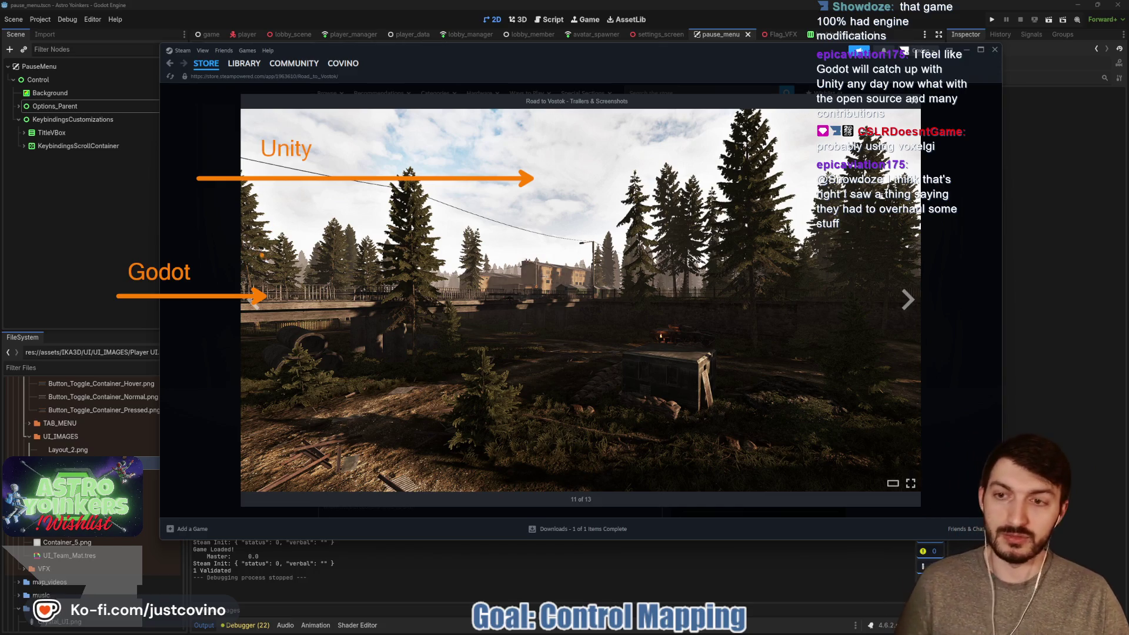
pyautogui.moveTo(570, 138); pyautogui.dragTo(570, 424)
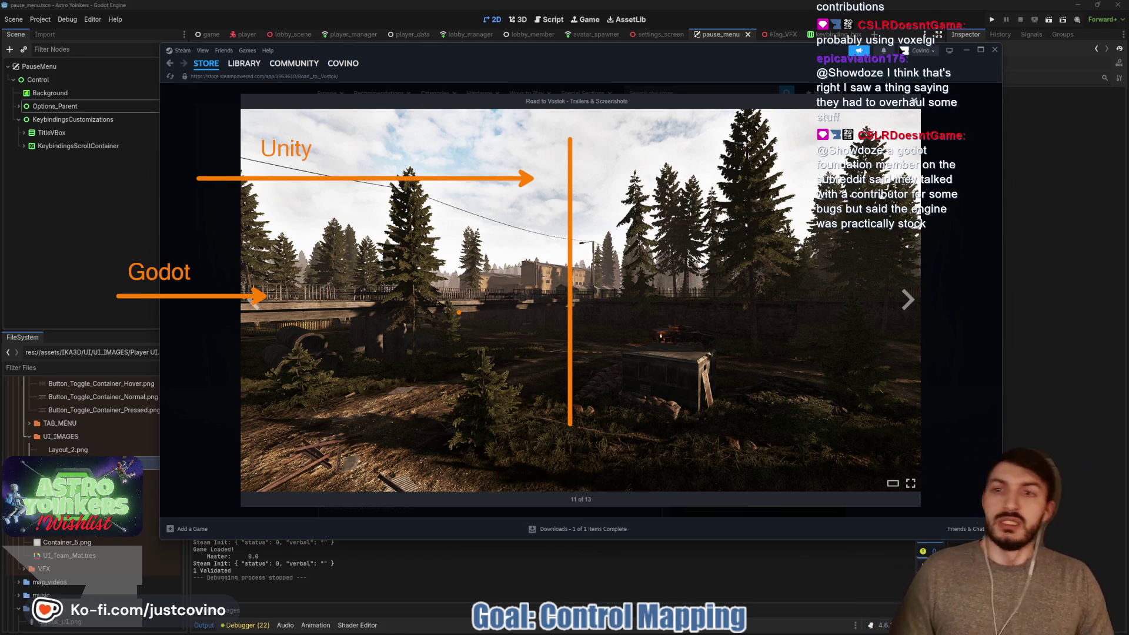
pyautogui.moveTo(76, 259)
pyautogui.mouseDown()
pyautogui.moveTo(189, 303)
pyautogui.moveTo(282, 320)
pyautogui.mouseUp()
pyautogui.moveTo(76, 239); pyautogui.dragTo(282, 340)
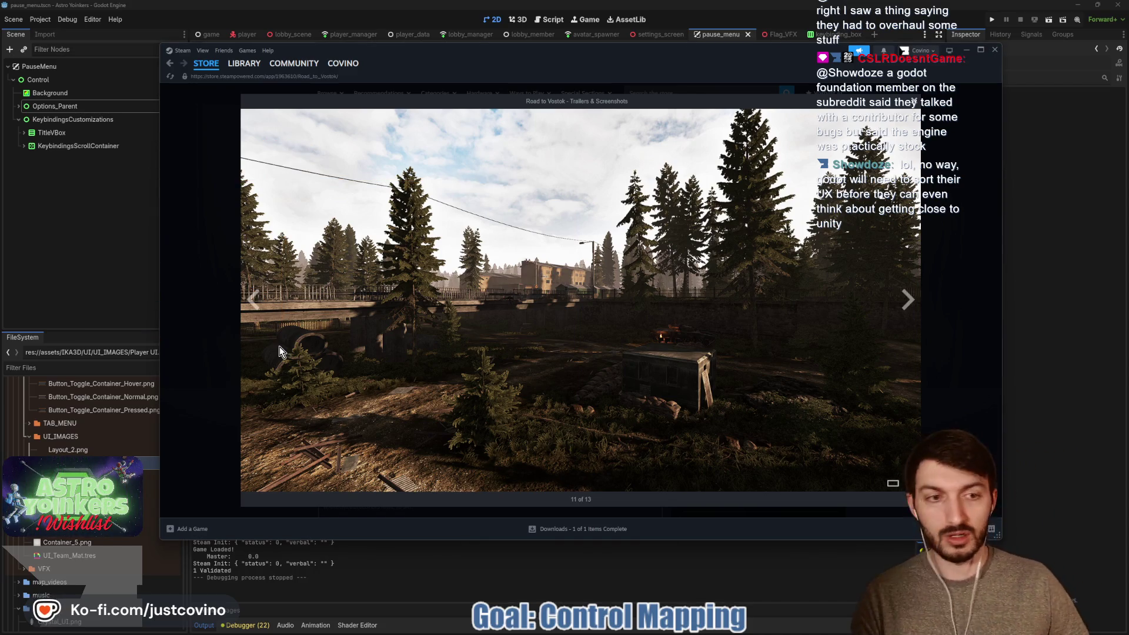
# Close the viewer, search 'astro y' to open the Astro Yoinkers page, then minimise Steam
pyautogui.press('Escape')
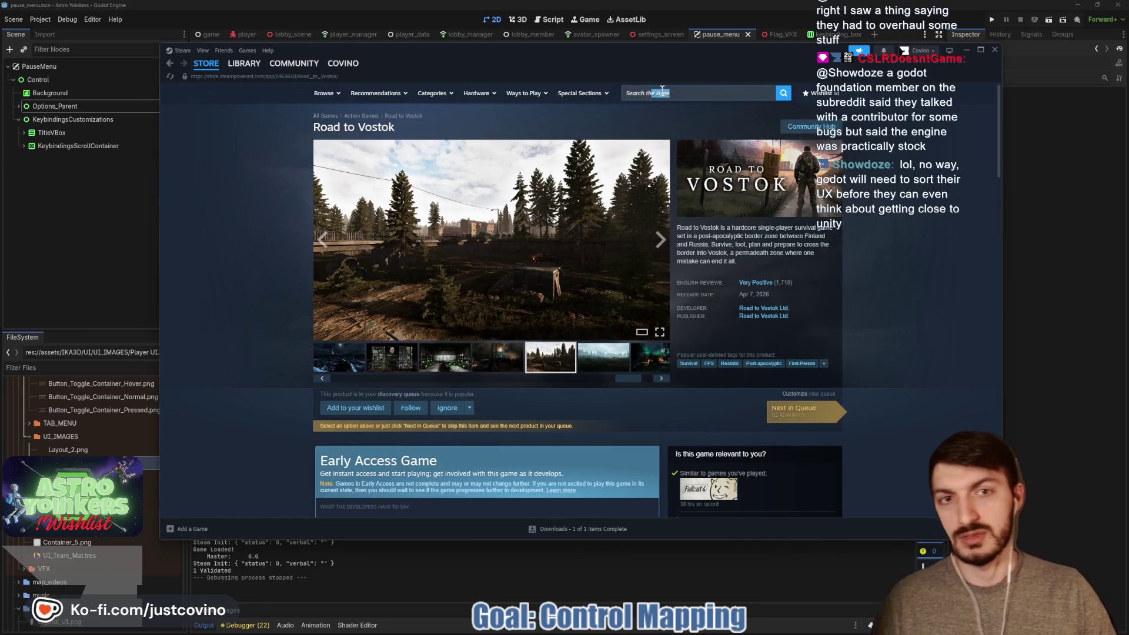
pyautogui.click(676, 93)
pyautogui.write('astro')
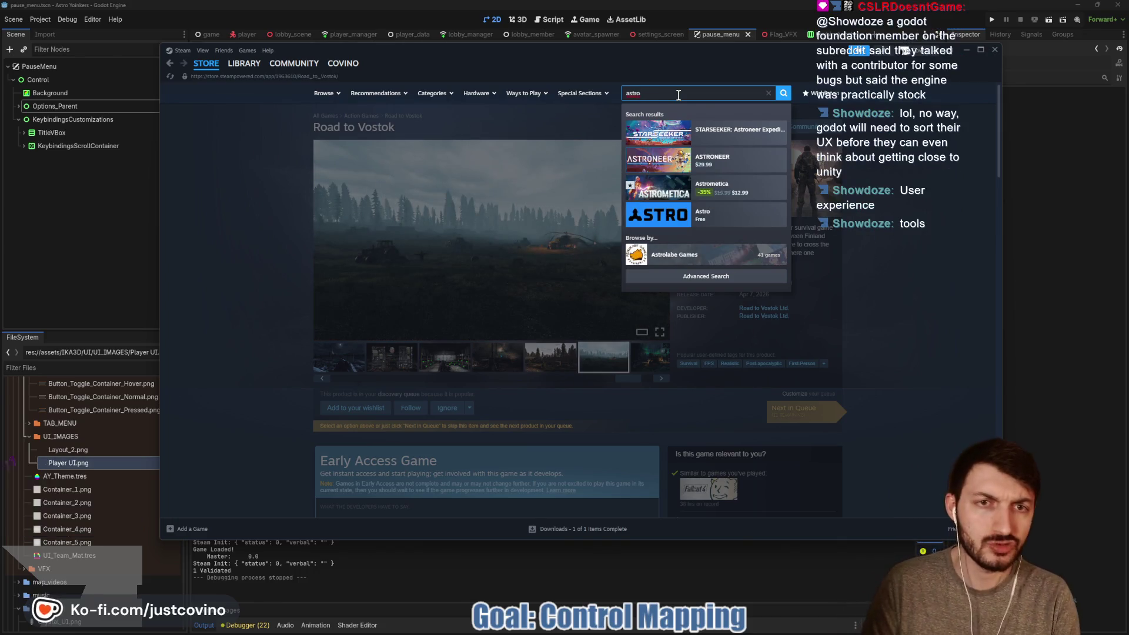
pyautogui.write(' y')
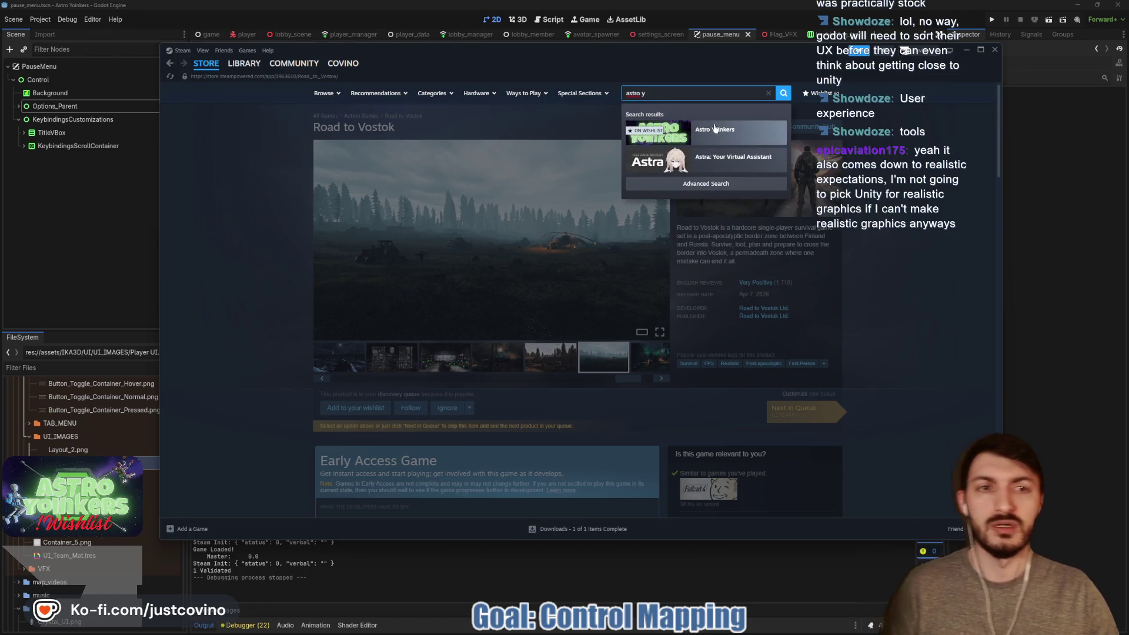
pyautogui.click(717, 134)
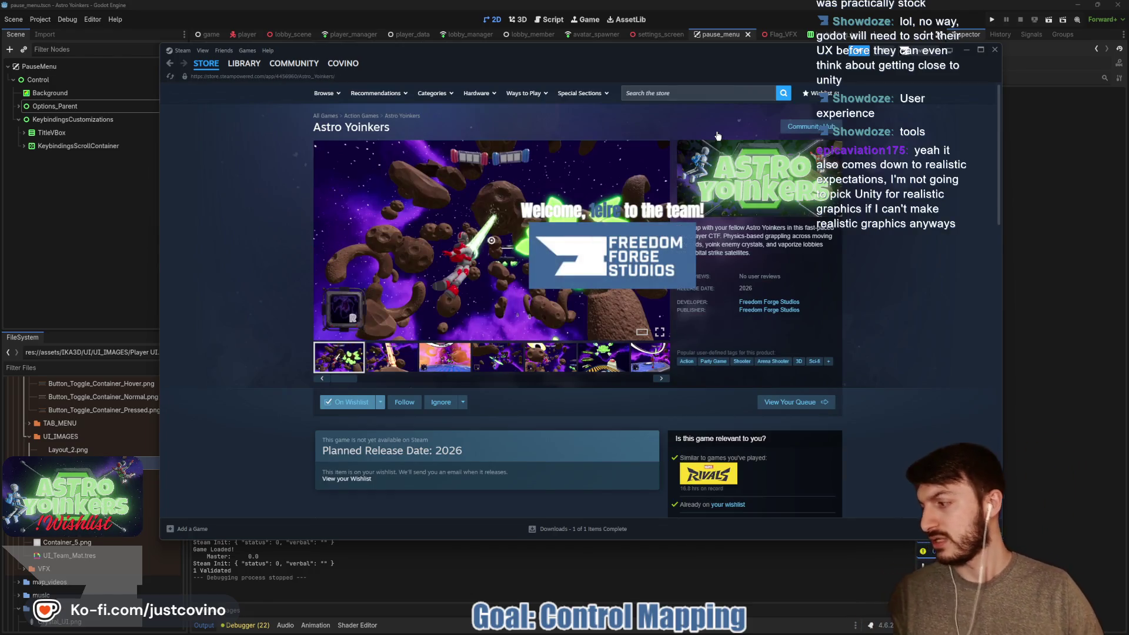
pyautogui.click(1066, 315)
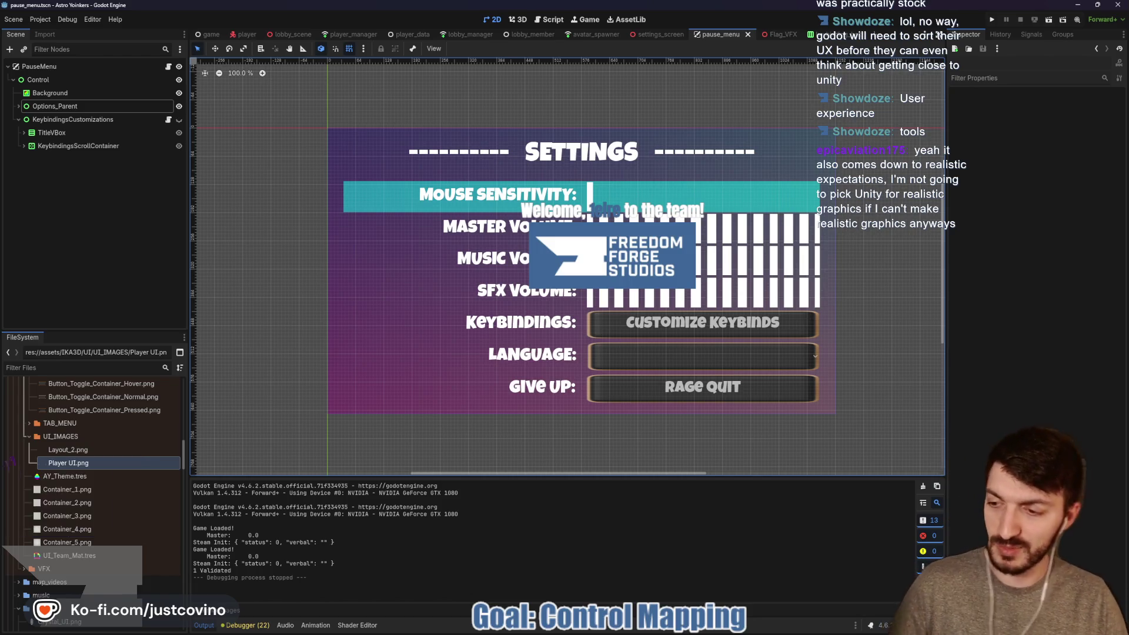
pyautogui.press('super')
pyautogui.write('streamde')
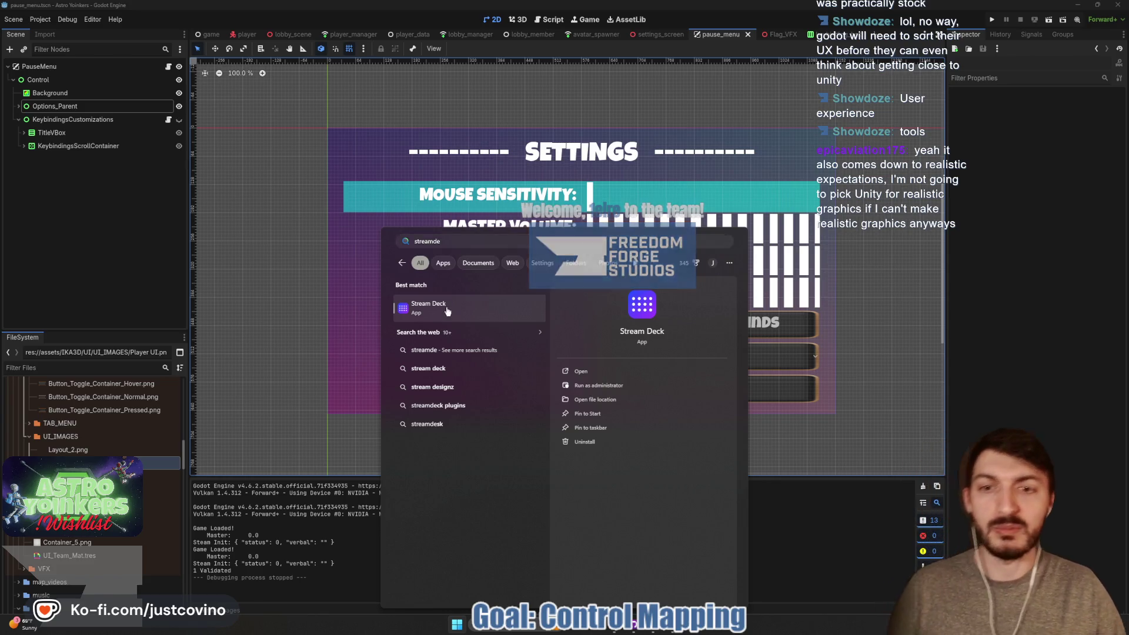
pyautogui.click(447, 308)
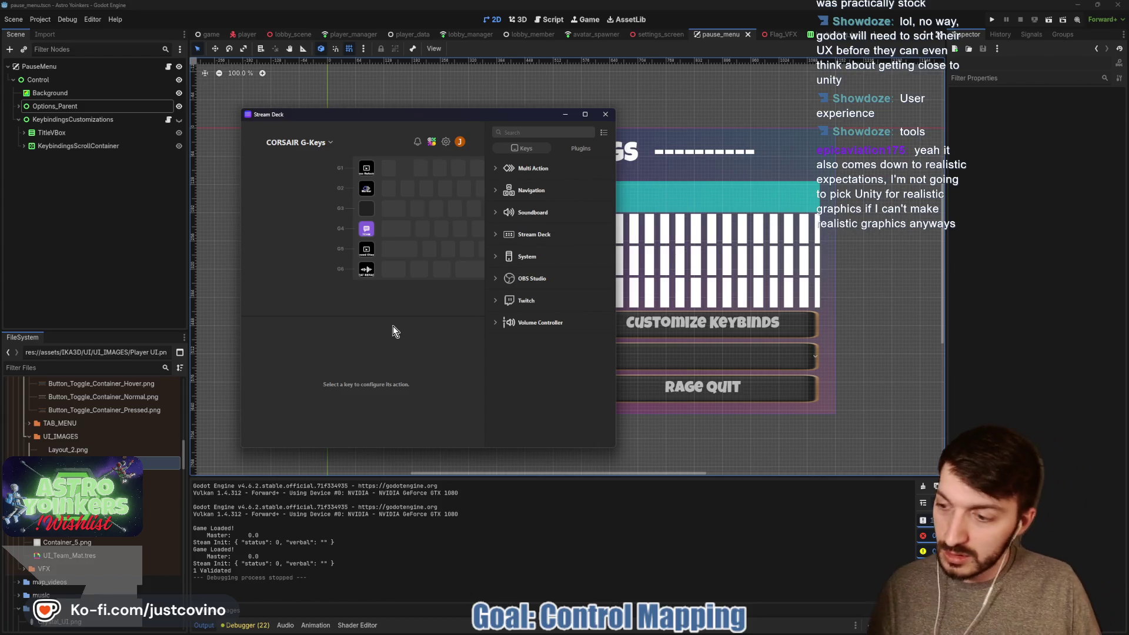
pyautogui.click(366, 228)
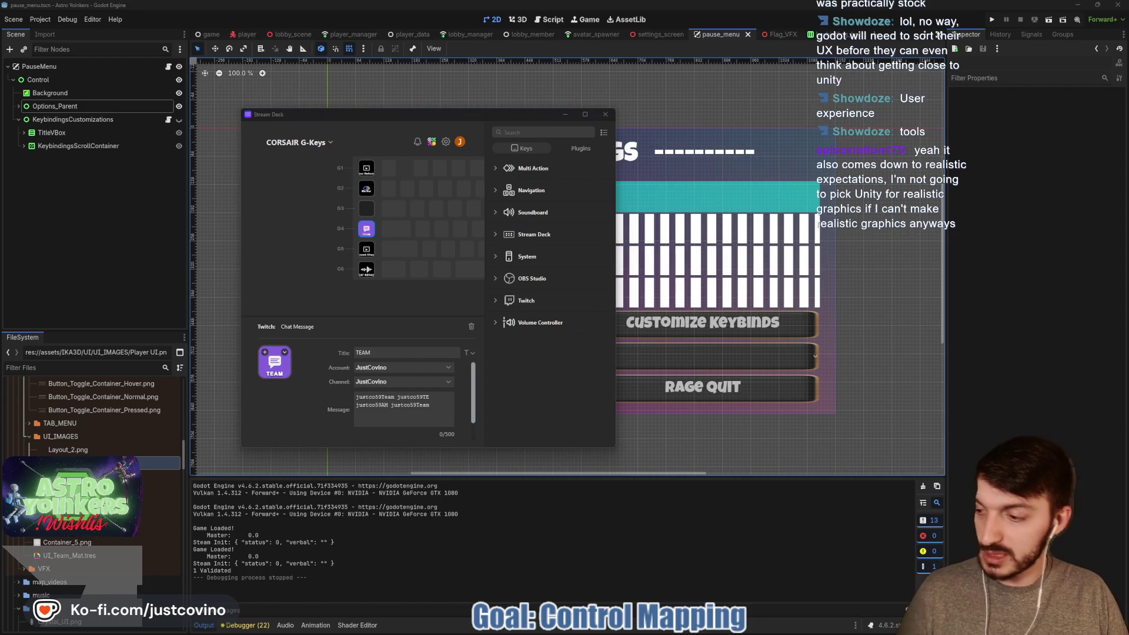
pyautogui.click(604, 117)
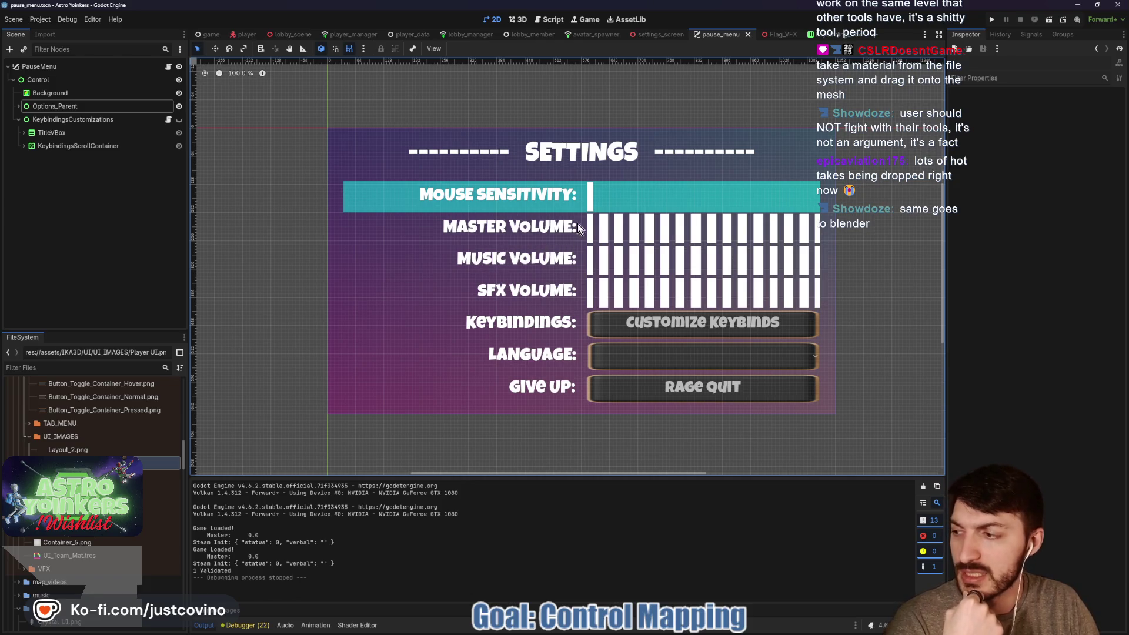
# Switch the editor to the player scene to show its Player node tree
pyautogui.click(247, 35)
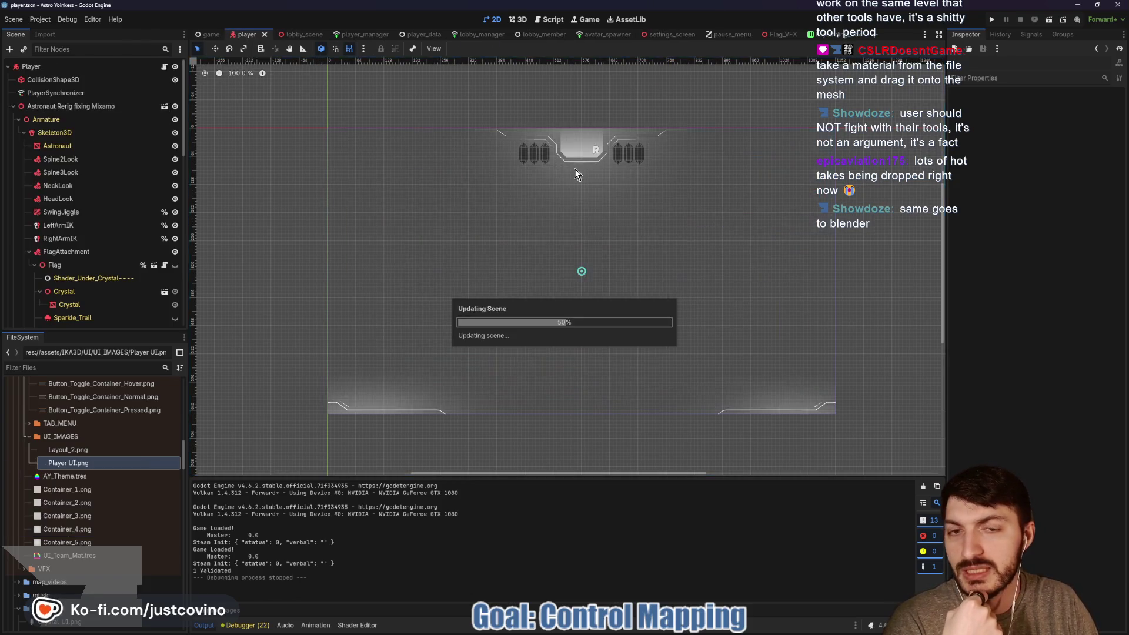
# Create a new 3D scene with a Node3D root and add a MeshInstance3D child
pyautogui.moveTo(652, 297); pyautogui.dragTo(352, 283)
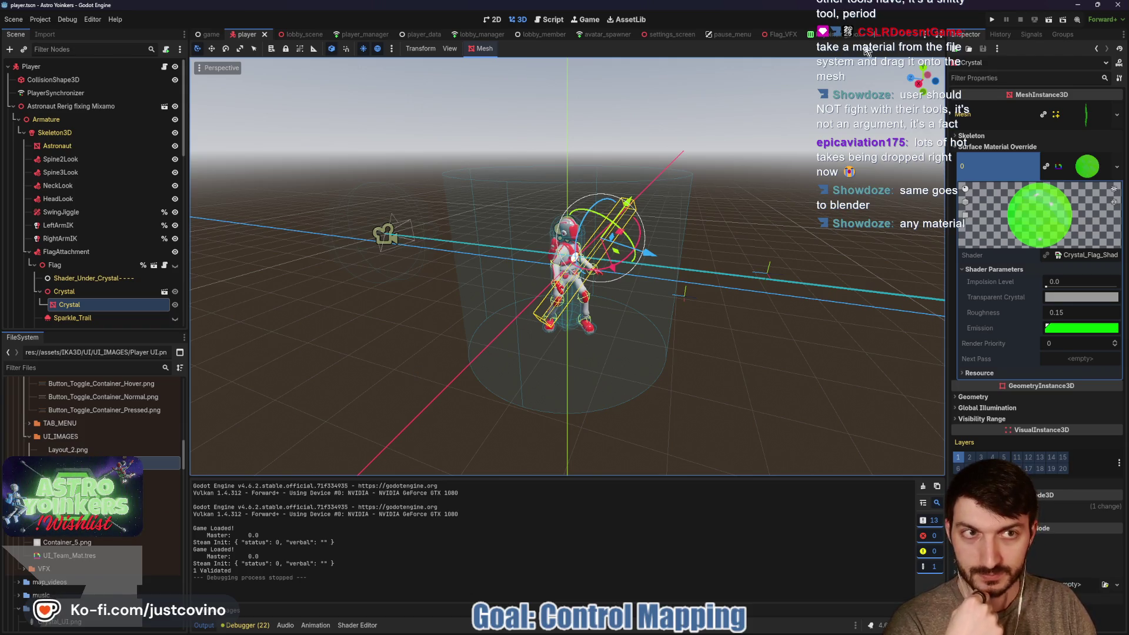
pyautogui.hotkey('ctrl', 'n')
pyautogui.click(132, 120)
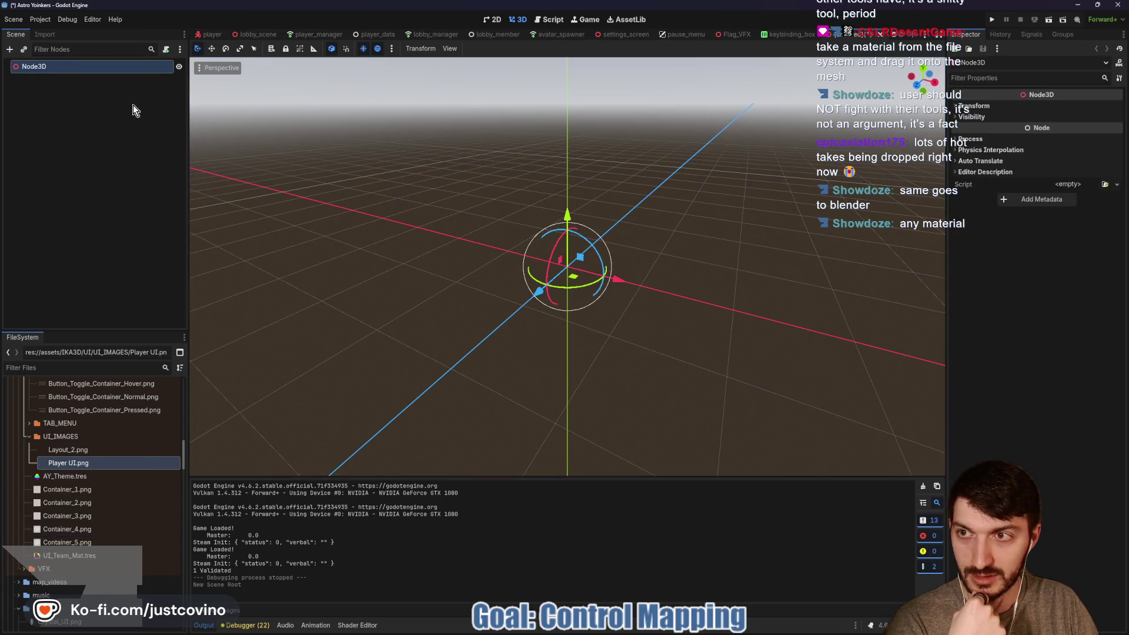
pyautogui.hotkey('ctrl', 'a')
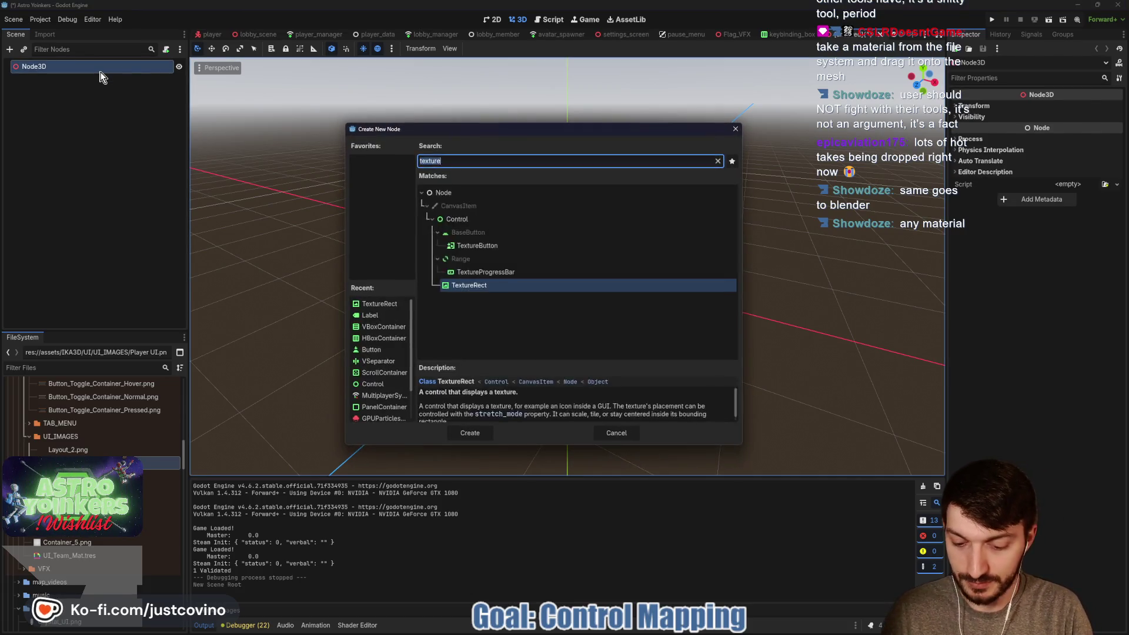
pyautogui.write('mesh')
pyautogui.press('Return')
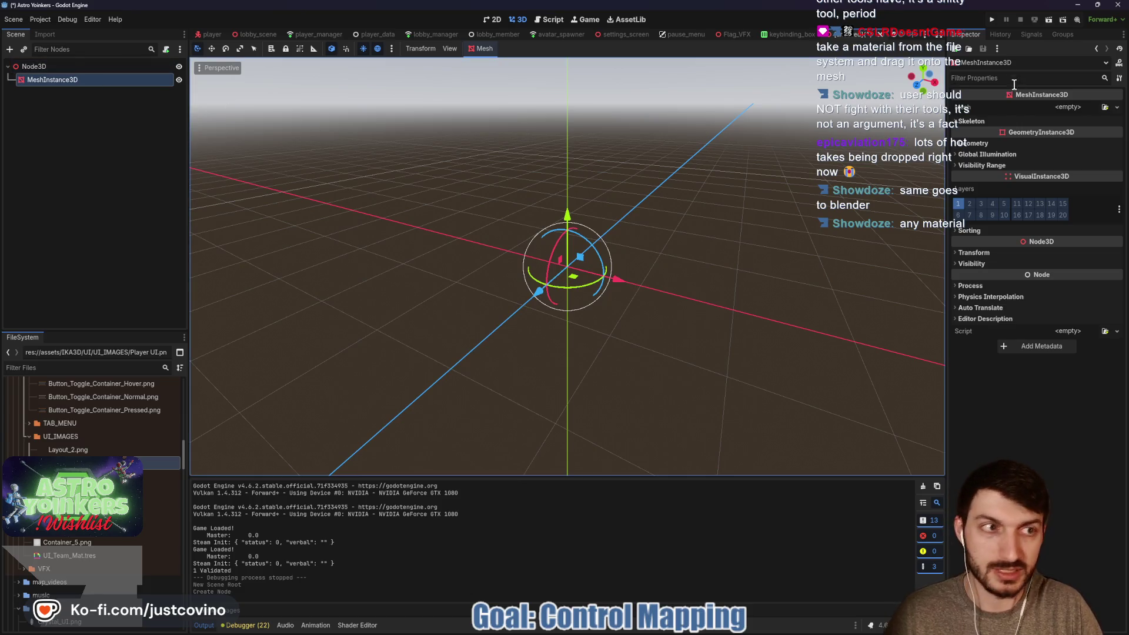
pyautogui.click(1068, 107)
# Give the MeshInstance3D a new BoxMesh and drop prototype_albedo.png onto the cube
pyautogui.click(1088, 150)
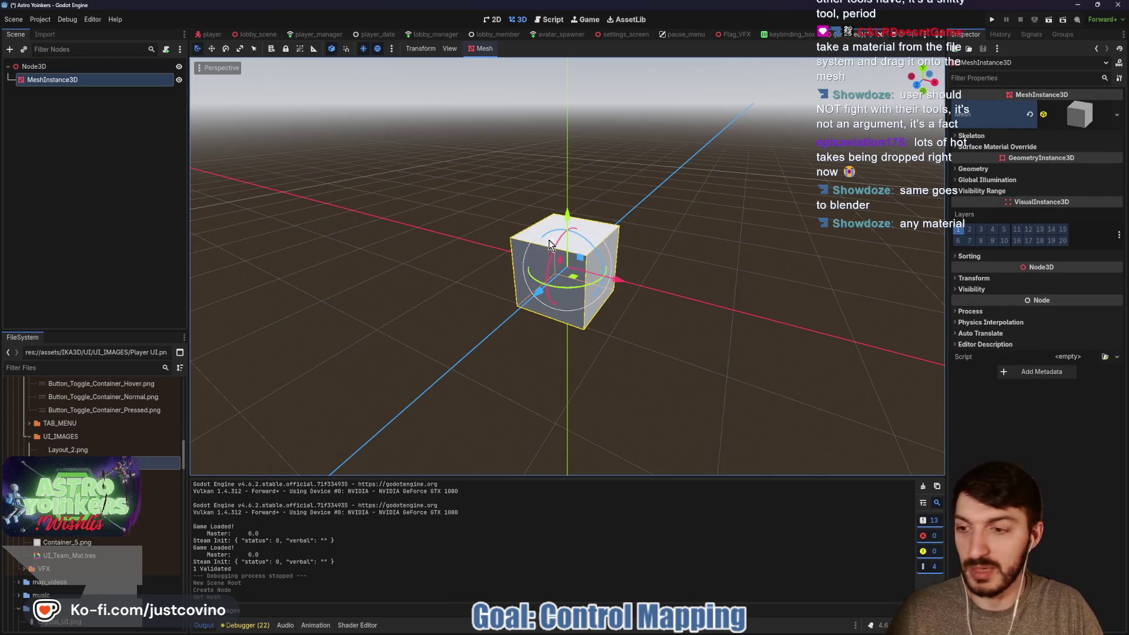
pyautogui.scroll(-10, 69, 394)
pyautogui.scroll(-10, 90, 473)
pyautogui.scroll(-10, 90, 472)
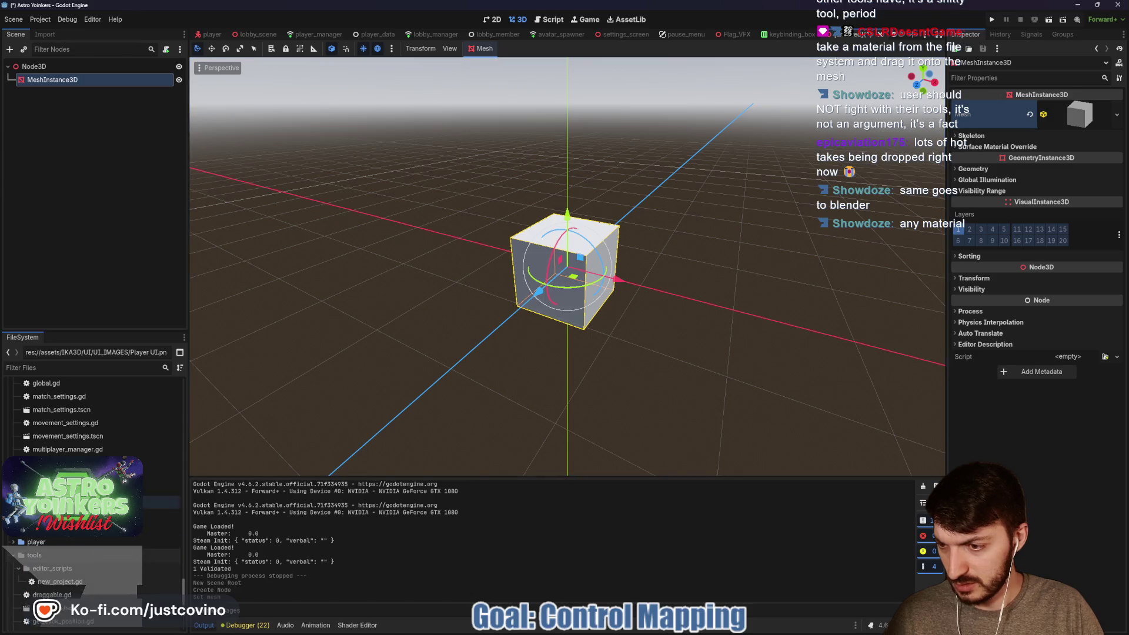
pyautogui.scroll(-5, 91, 473)
pyautogui.click(73, 576)
pyautogui.moveTo(74, 580)
pyautogui.mouseDown()
pyautogui.moveTo(585, 284)
pyautogui.moveTo(586, 263)
pyautogui.mouseUp()
pyautogui.click(693, 368)
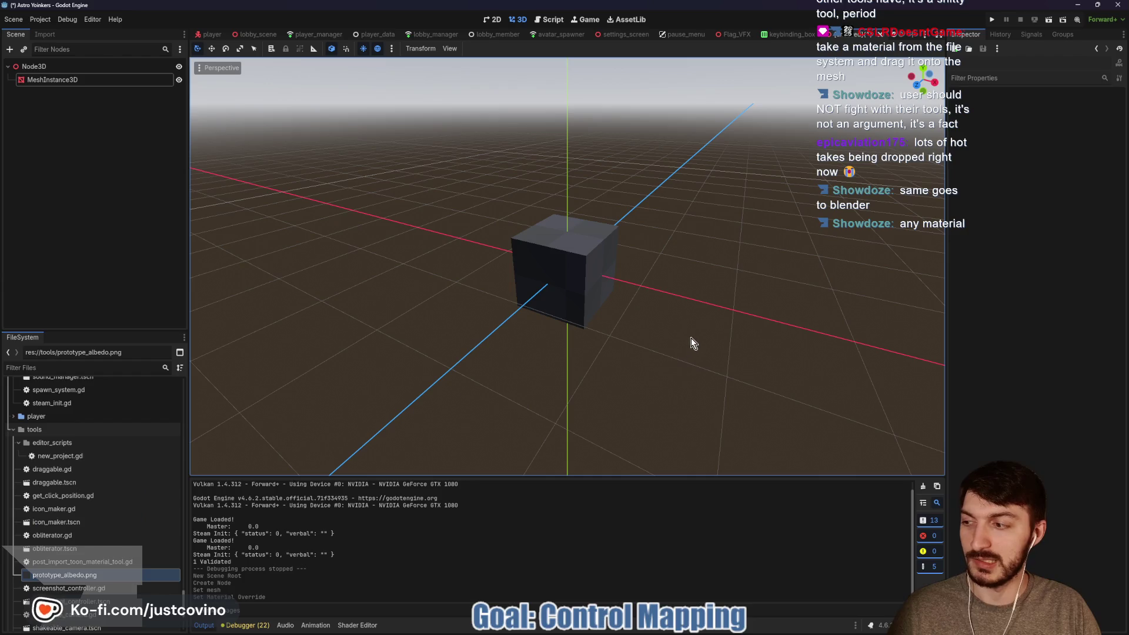
# Orbit and zoom the viewport to inspect the textured cube from several angles
pyautogui.moveTo(694, 338); pyautogui.dragTo(678, 378)
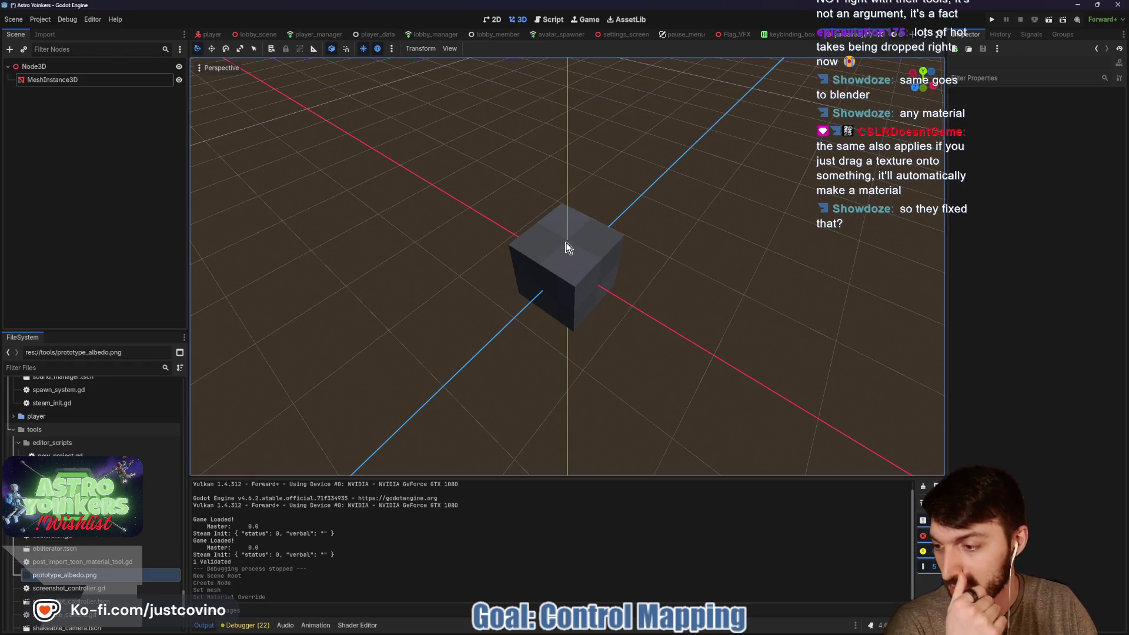
pyautogui.moveTo(680, 270)
pyautogui.mouseDown()
pyautogui.moveTo(648, 253)
pyautogui.moveTo(683, 221)
pyautogui.moveTo(692, 229)
pyautogui.mouseUp()
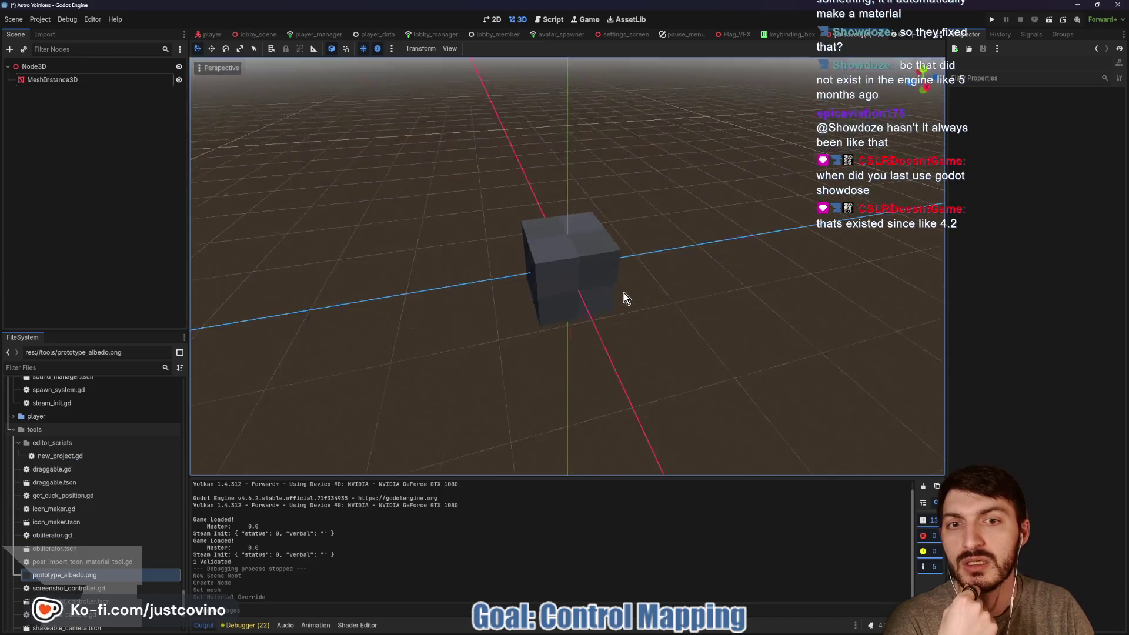
pyautogui.scroll(4, 654, 271)
pyautogui.scroll(-5, 655, 271)
pyautogui.moveTo(701, 264)
pyautogui.mouseDown()
pyautogui.moveTo(620, 328)
pyautogui.moveTo(464, 257)
pyautogui.moveTo(557, 287)
pyautogui.moveTo(710, 263)
pyautogui.mouseUp()
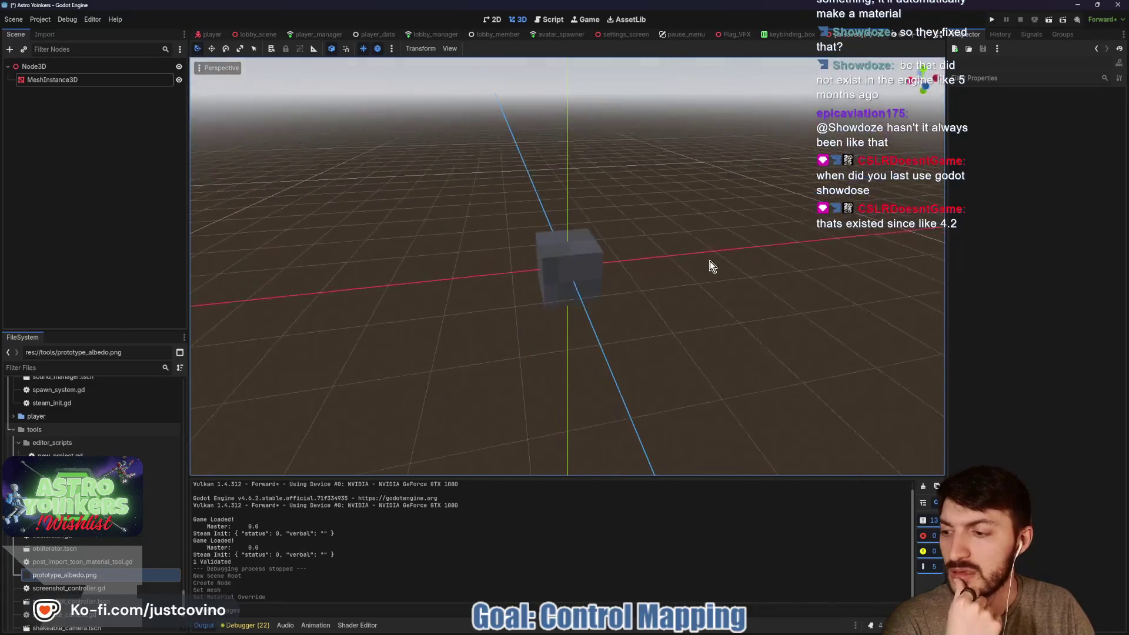
pyautogui.scroll(3, 710, 263)
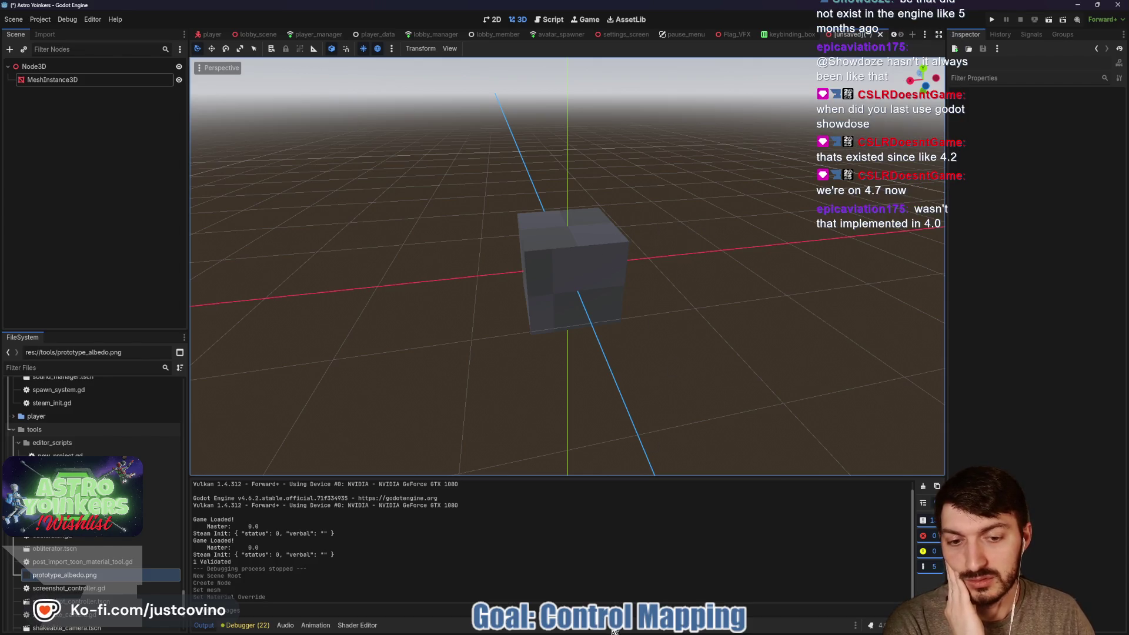
pyautogui.moveTo(680, 322); pyautogui.dragTo(659, 363)
pyautogui.scroll(8, 651, 336)
pyautogui.scroll(-6, 650, 336)
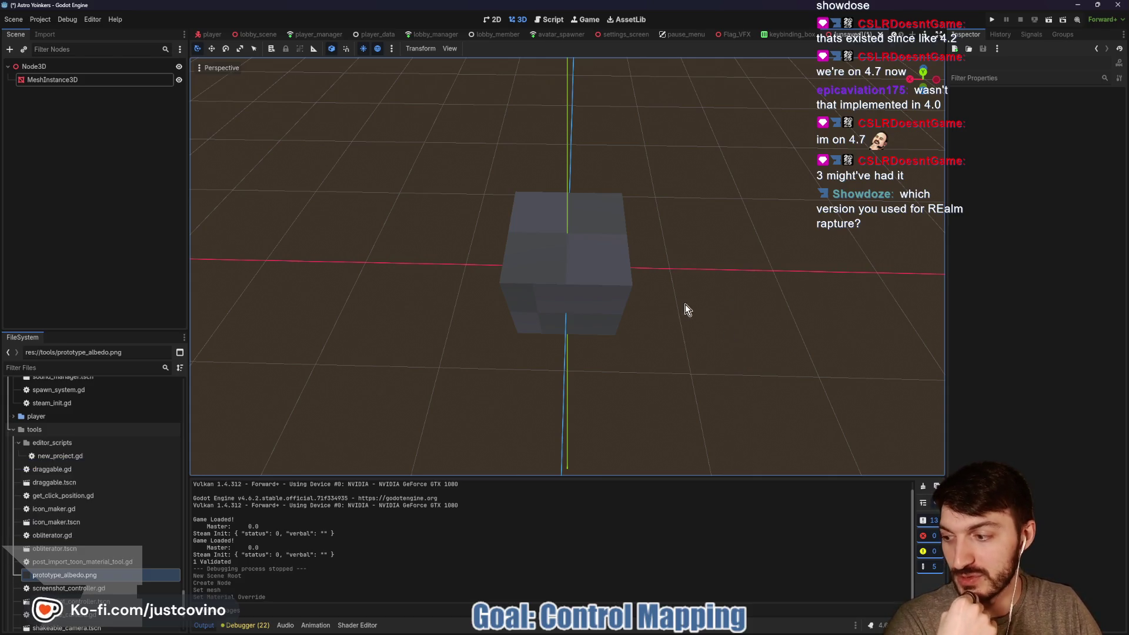
# Review the prototype-textured cube under the Node3D root in the viewport
pyautogui.moveTo(606, 631)
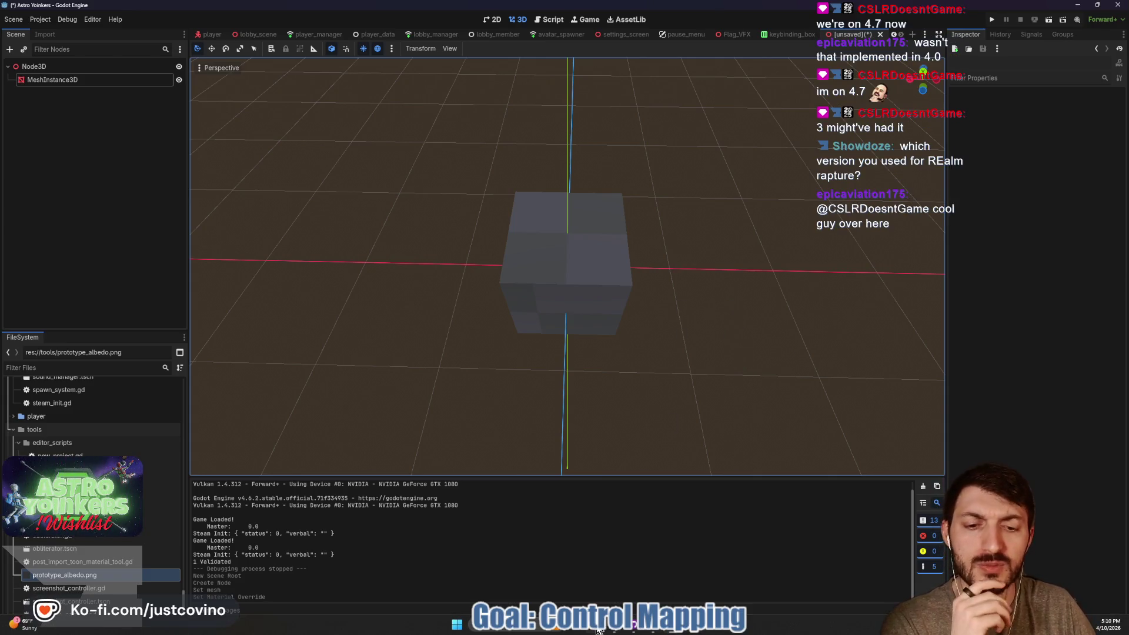
# In File Explorer, open the Desktop's Godot folder and launch Godot 4.6.2
pyautogui.press('super+e')
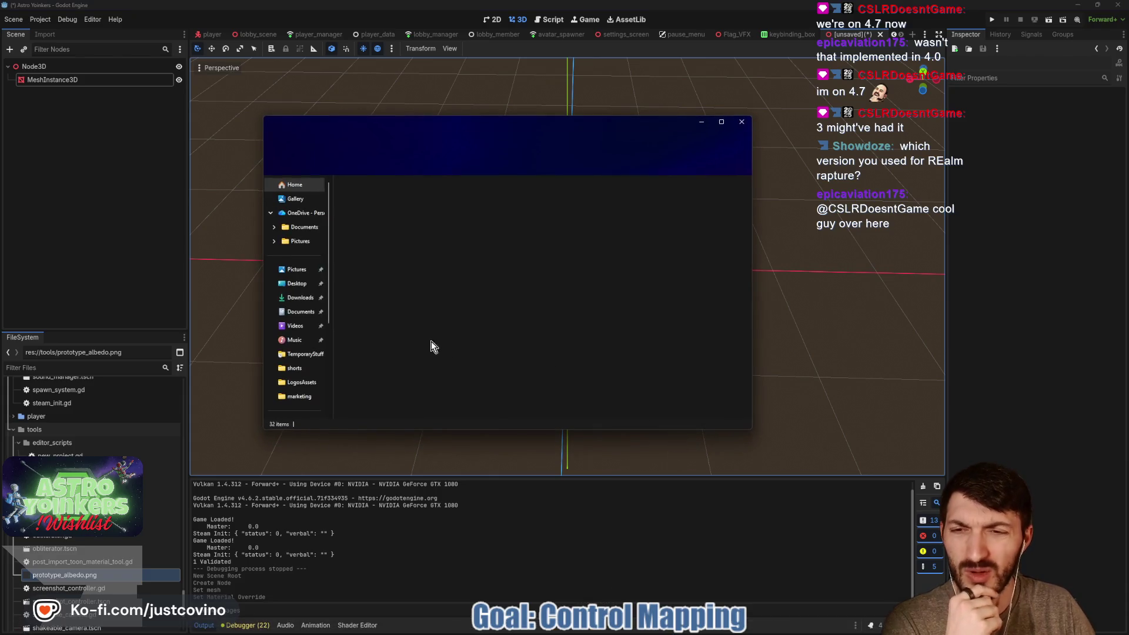
pyautogui.click(292, 286)
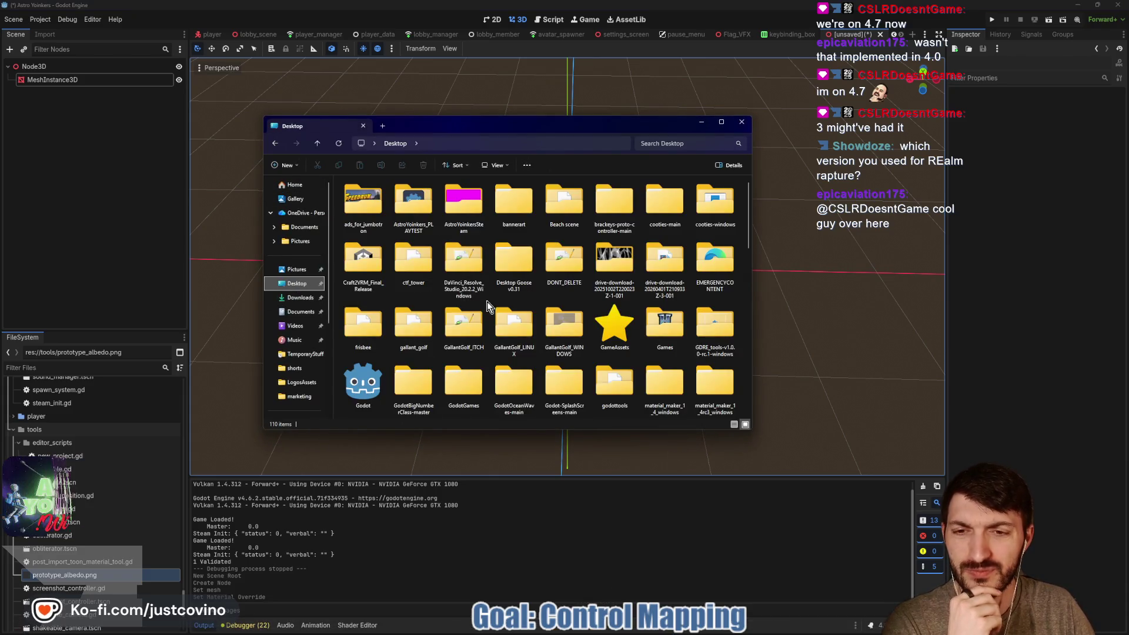
pyautogui.doubleClick(362, 381)
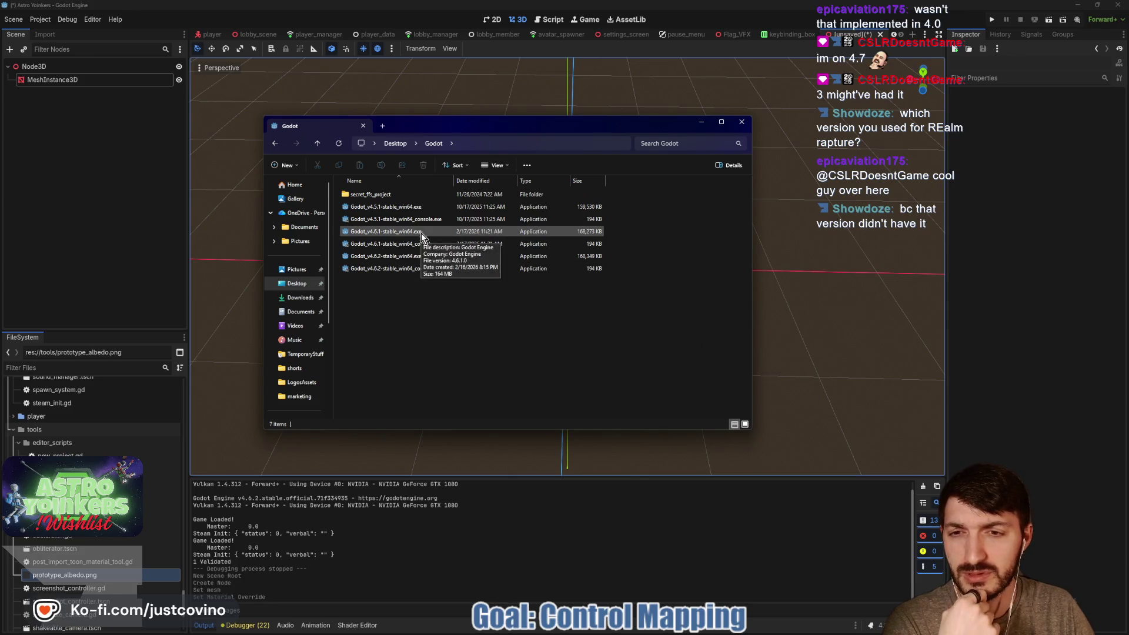
pyautogui.doubleClick(392, 259)
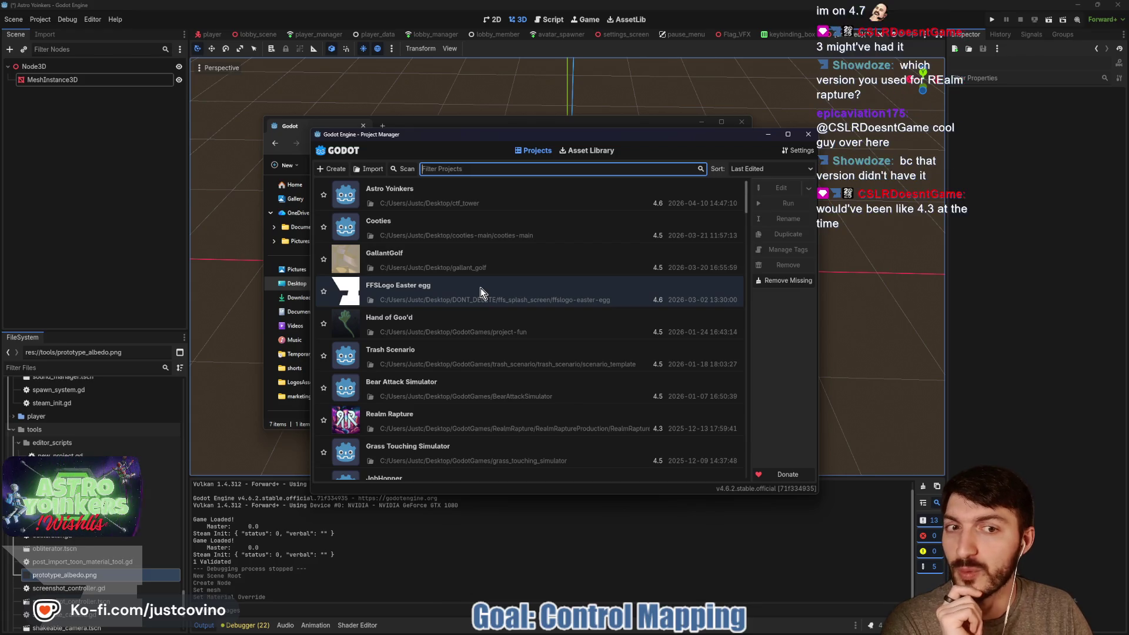
# Scroll the Project Manager list and select Realm Rapture, which uses Godot 4.3
pyautogui.scroll(-4, 481, 288)
pyautogui.scroll(-3, 477, 303)
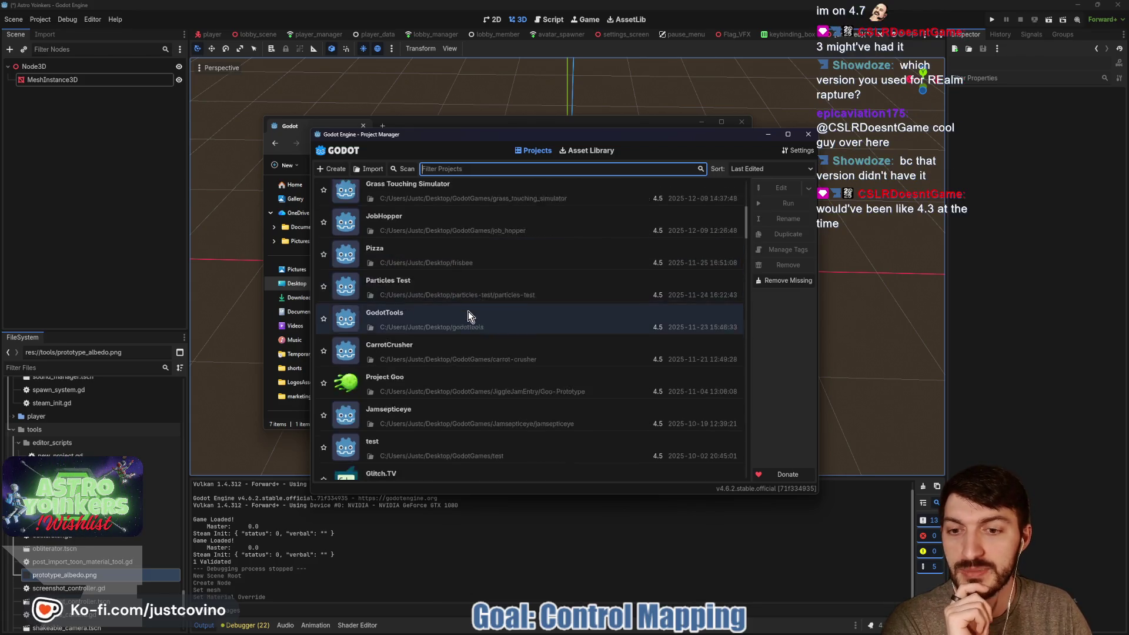
pyautogui.scroll(-10, 468, 312)
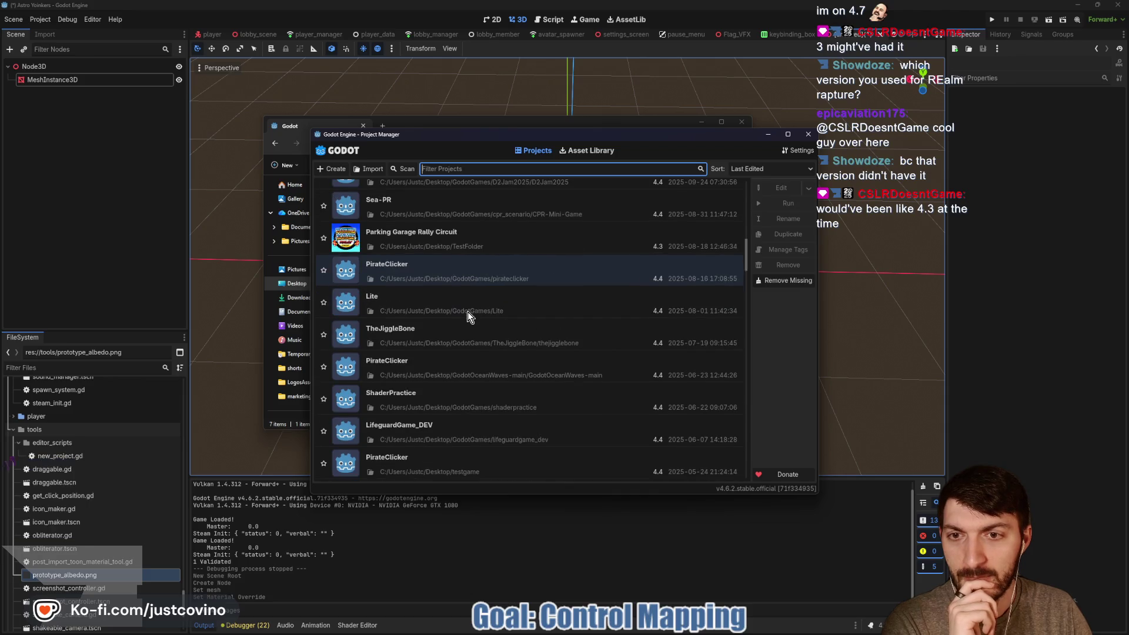
pyautogui.scroll(-5, 467, 312)
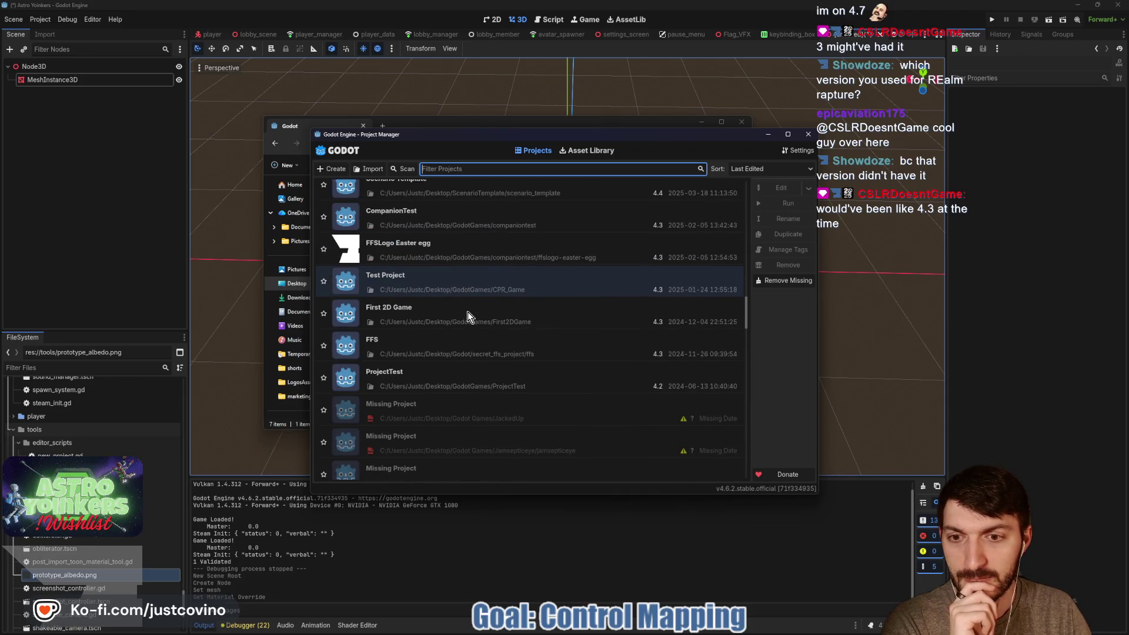
pyautogui.scroll(10, 468, 312)
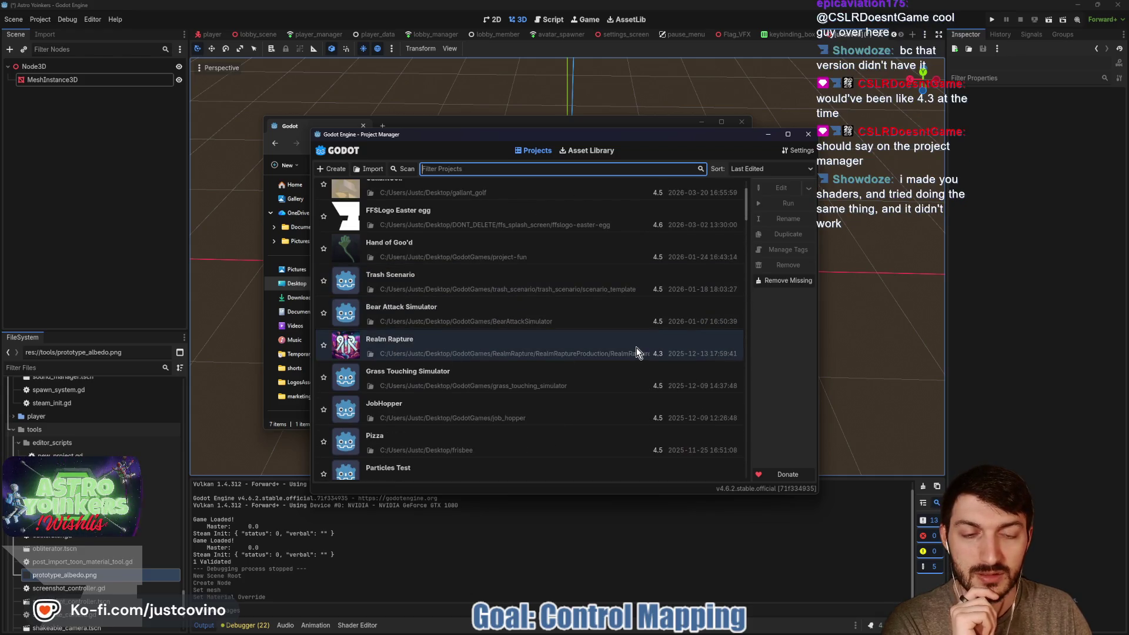
pyautogui.click(631, 346)
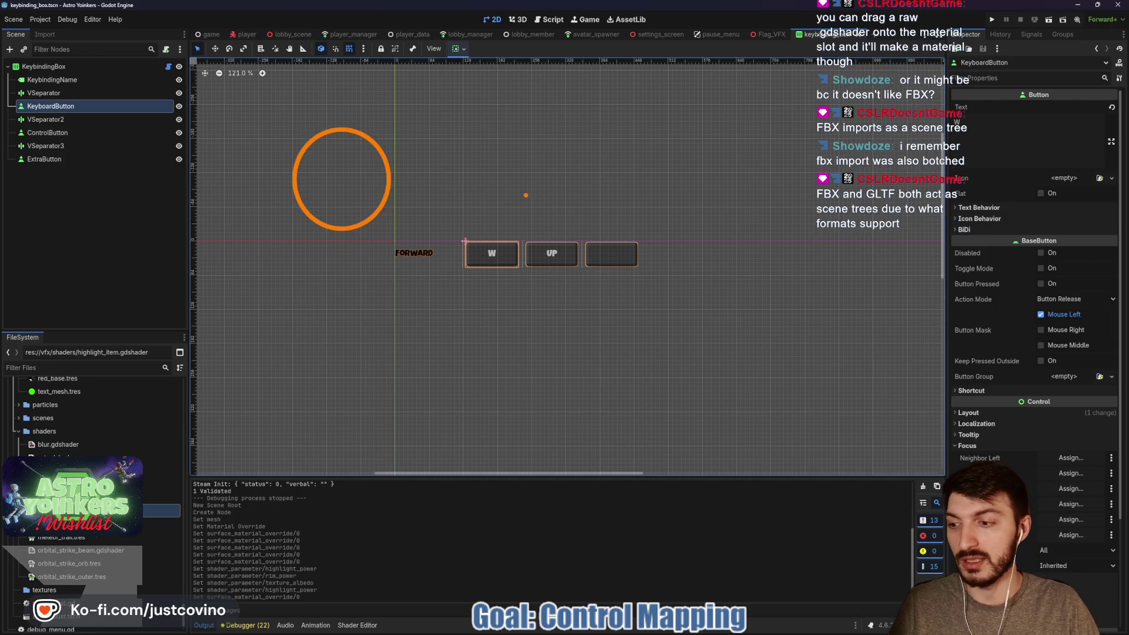
pyautogui.moveTo(583, 133)
pyautogui.mouseDown()
pyautogui.moveTo(541, 218)
pyautogui.moveTo(585, 134)
pyautogui.mouseUp()
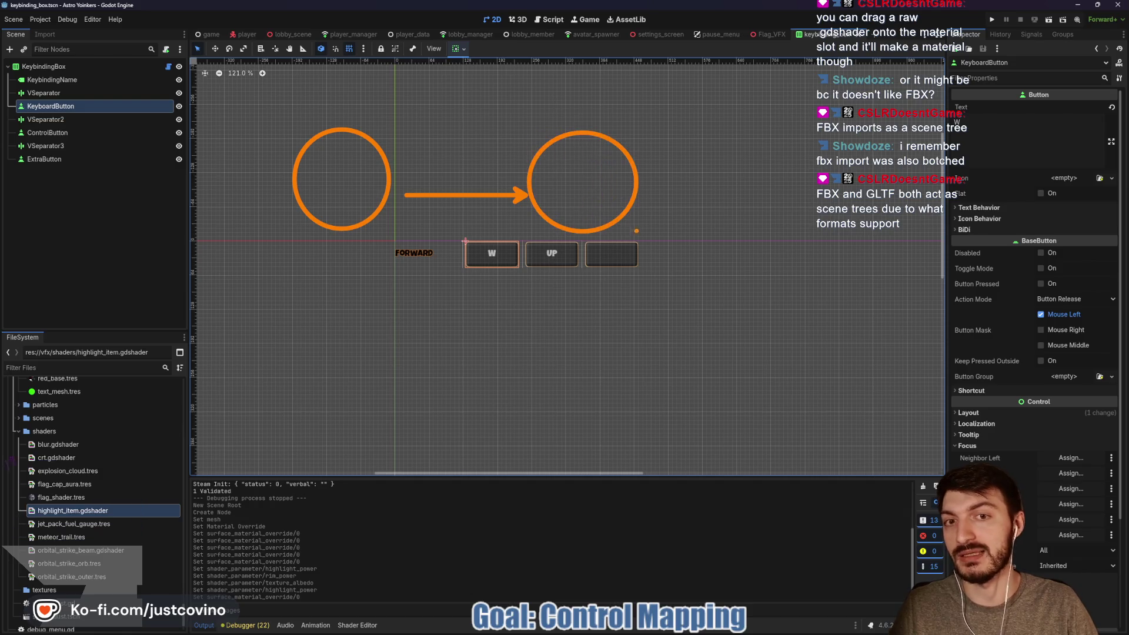
pyautogui.moveTo(649, 197); pyautogui.dragTo(752, 197)
pyautogui.moveTo(788, 147); pyautogui.dragTo(845, 181)
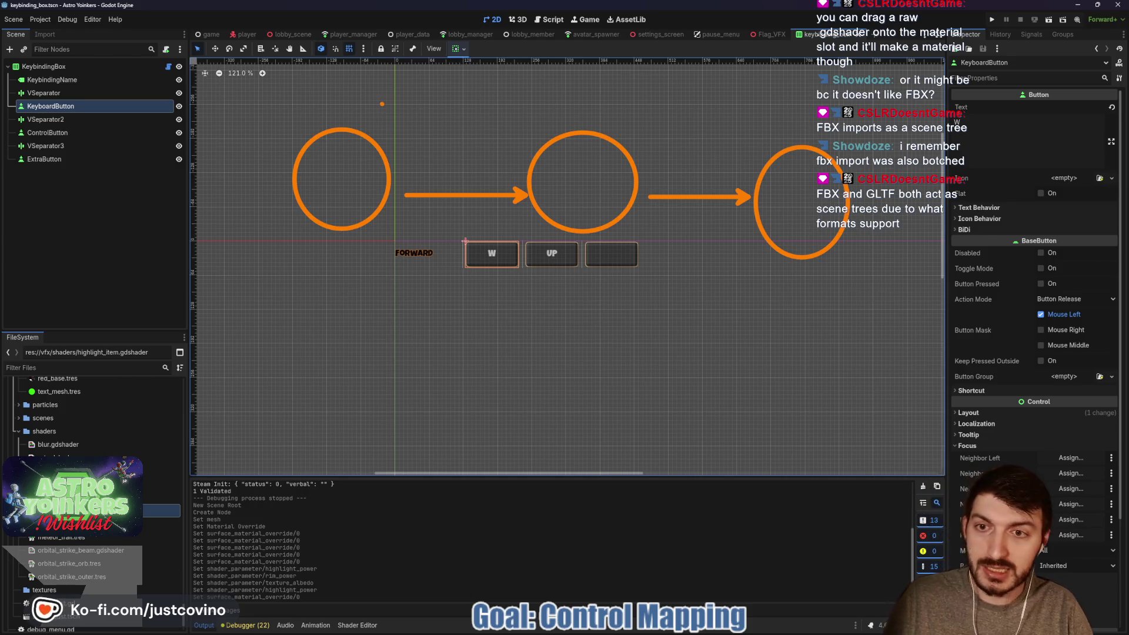
pyautogui.moveTo(273, 96)
pyautogui.mouseDown()
pyautogui.moveTo(277, 112)
pyautogui.moveTo(290, 95)
pyautogui.mouseUp()
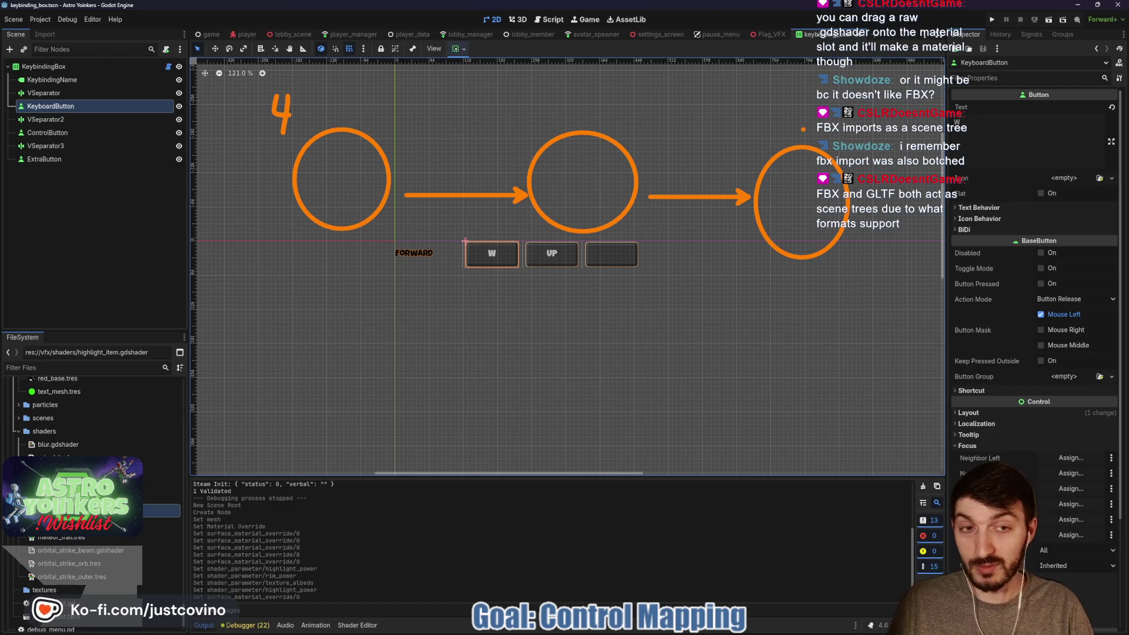
pyautogui.moveTo(791, 85)
pyautogui.mouseDown()
pyautogui.moveTo(819, 114)
pyautogui.moveTo(812, 145)
pyautogui.mouseUp()
pyautogui.moveTo(864, 118); pyautogui.dragTo(854, 140)
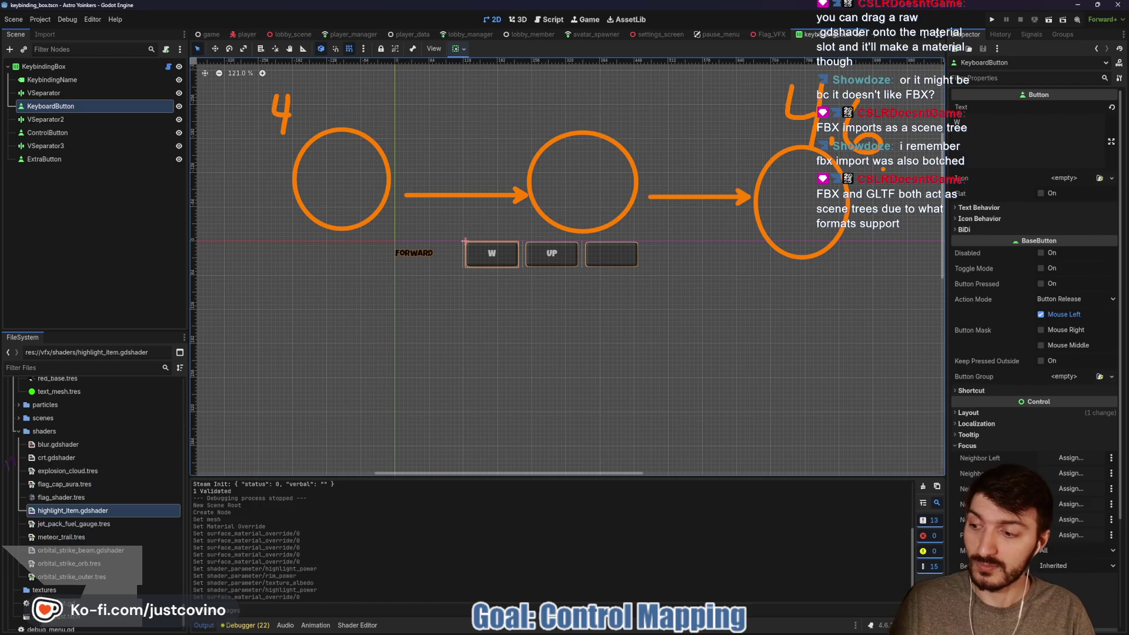
pyautogui.click(896, 151)
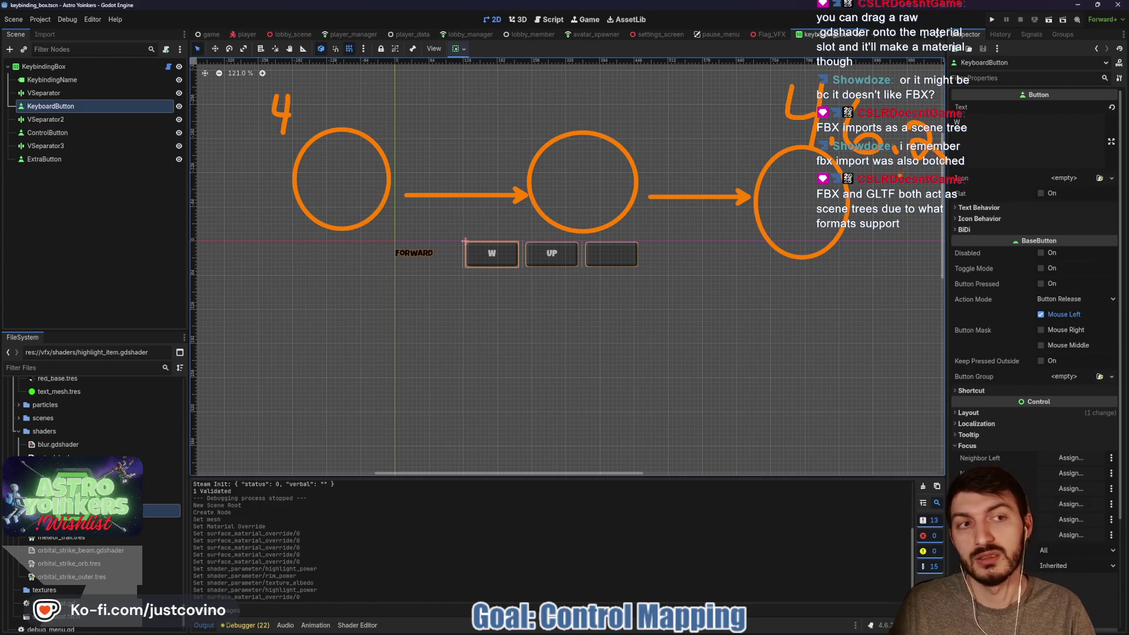
pyautogui.moveTo(747, 319)
pyautogui.mouseDown()
pyautogui.moveTo(771, 347)
pyautogui.moveTo(763, 371)
pyautogui.mouseUp()
pyautogui.click(785, 370)
pyautogui.moveTo(809, 335); pyautogui.dragTo(828, 385)
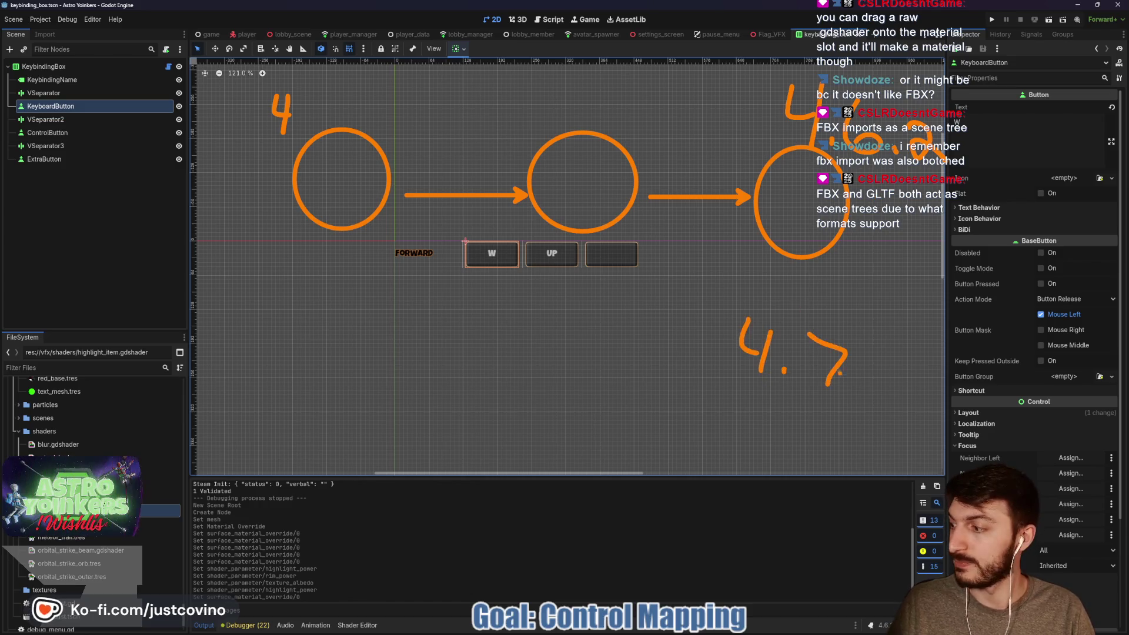
pyautogui.press('Escape')
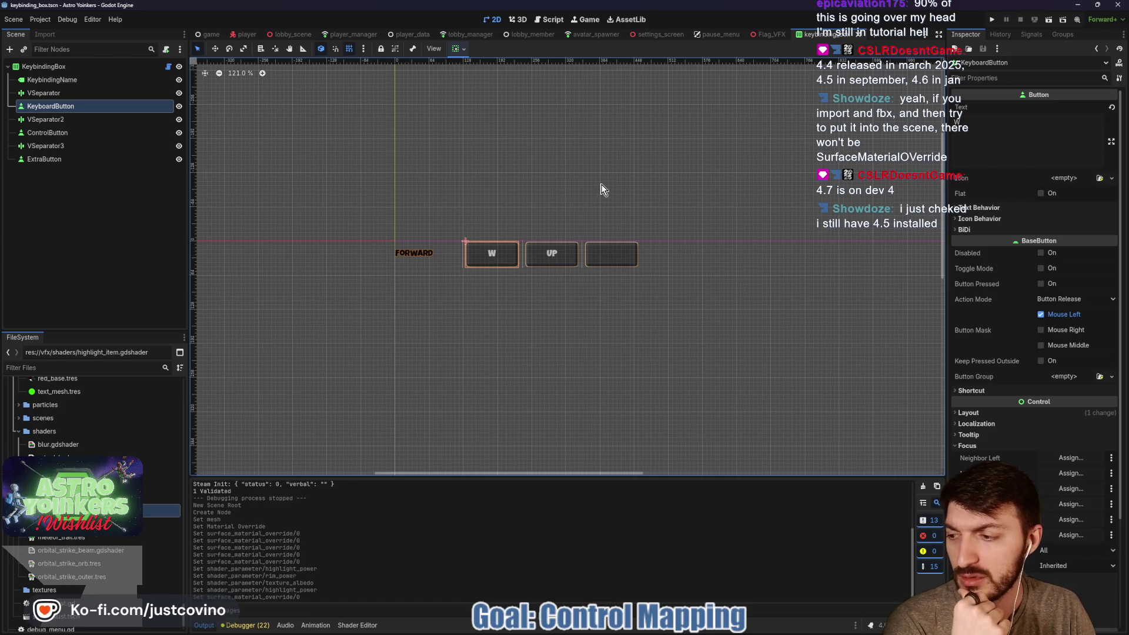
pyautogui.click(769, 39)
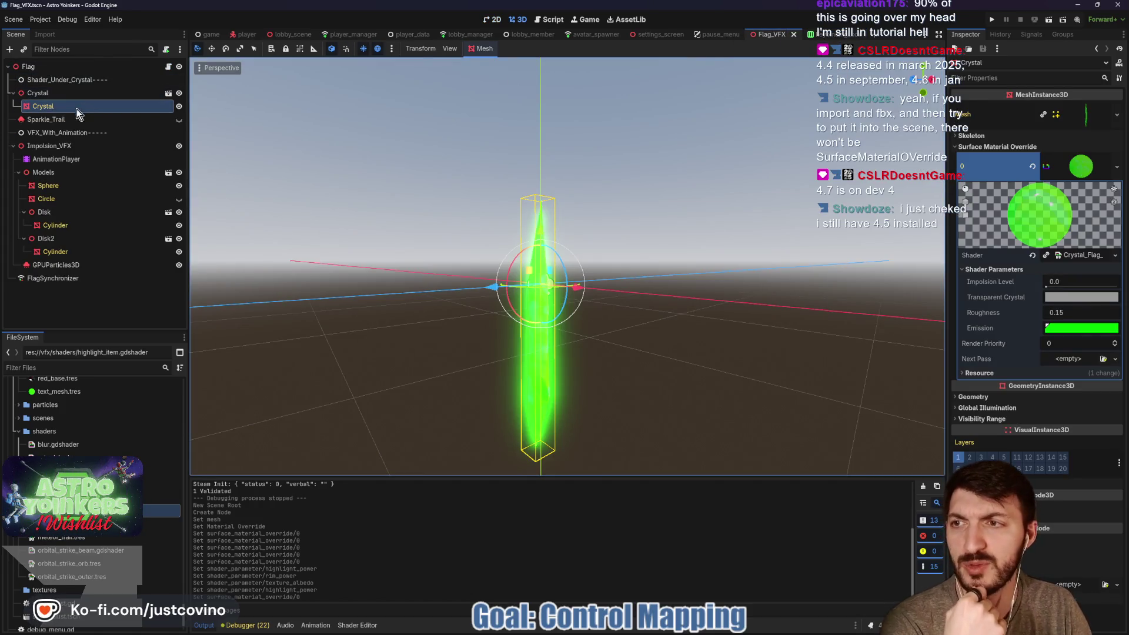
pyautogui.click(37, 94)
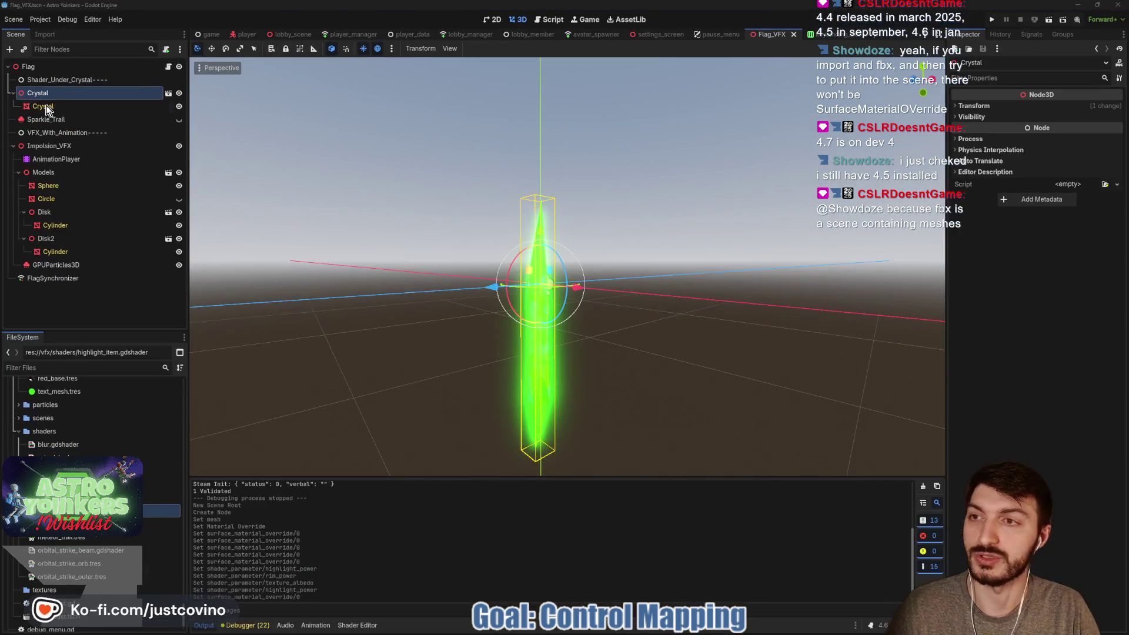
pyautogui.rightClick(39, 96)
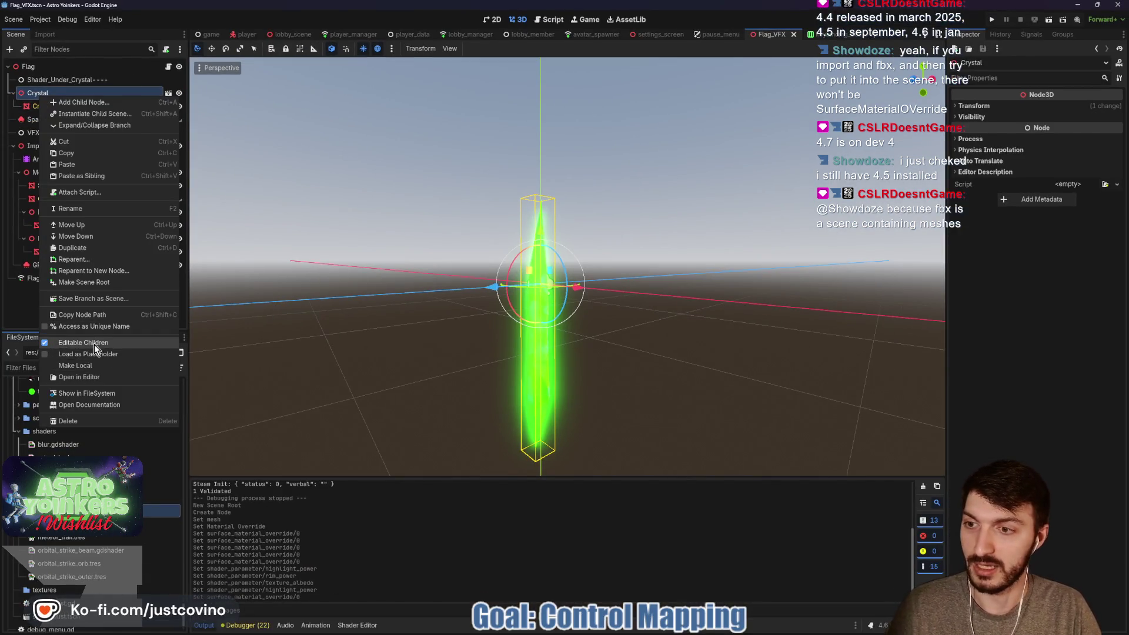
pyautogui.click(361, 164)
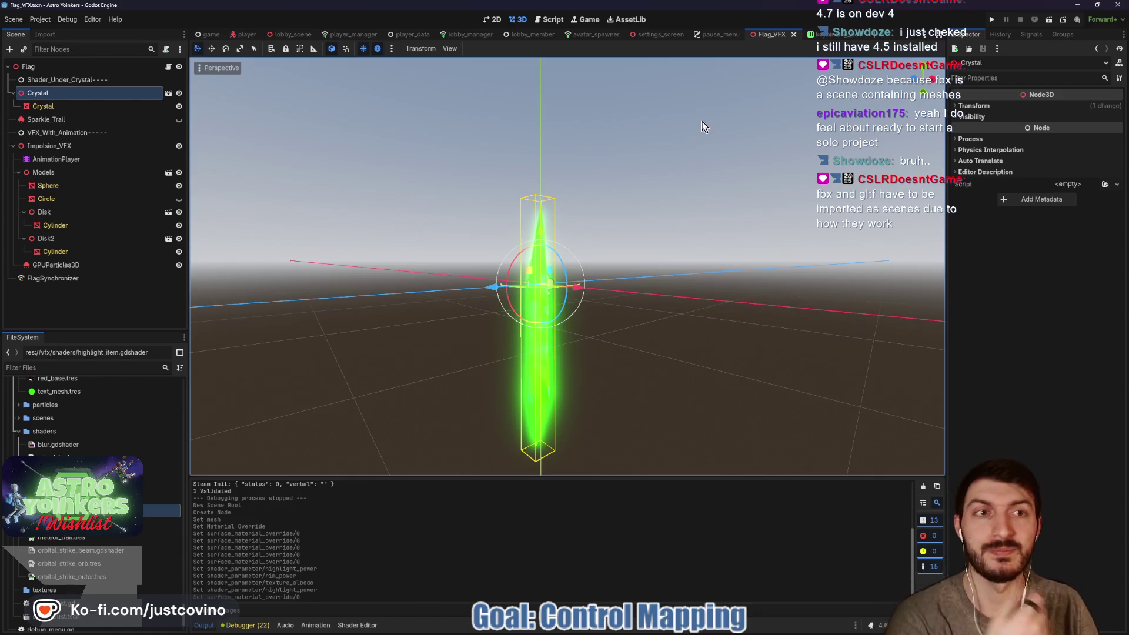
pyautogui.click(822, 35)
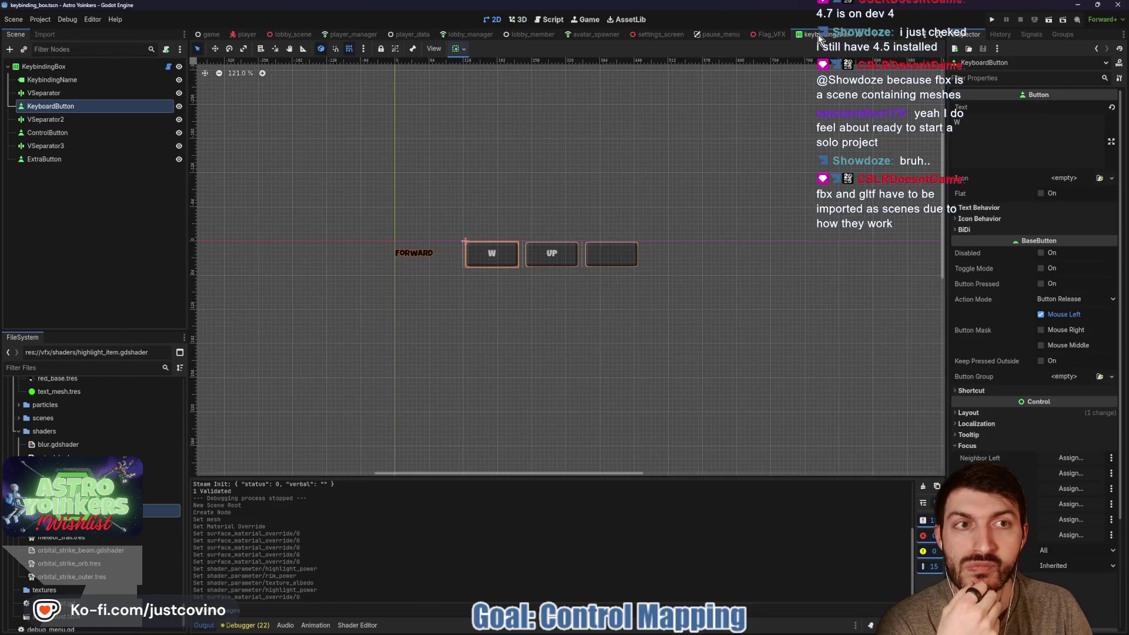
# Switch to the pause_menu scene to show its Settings panel with Customize Keybinds
pyautogui.click(720, 34)
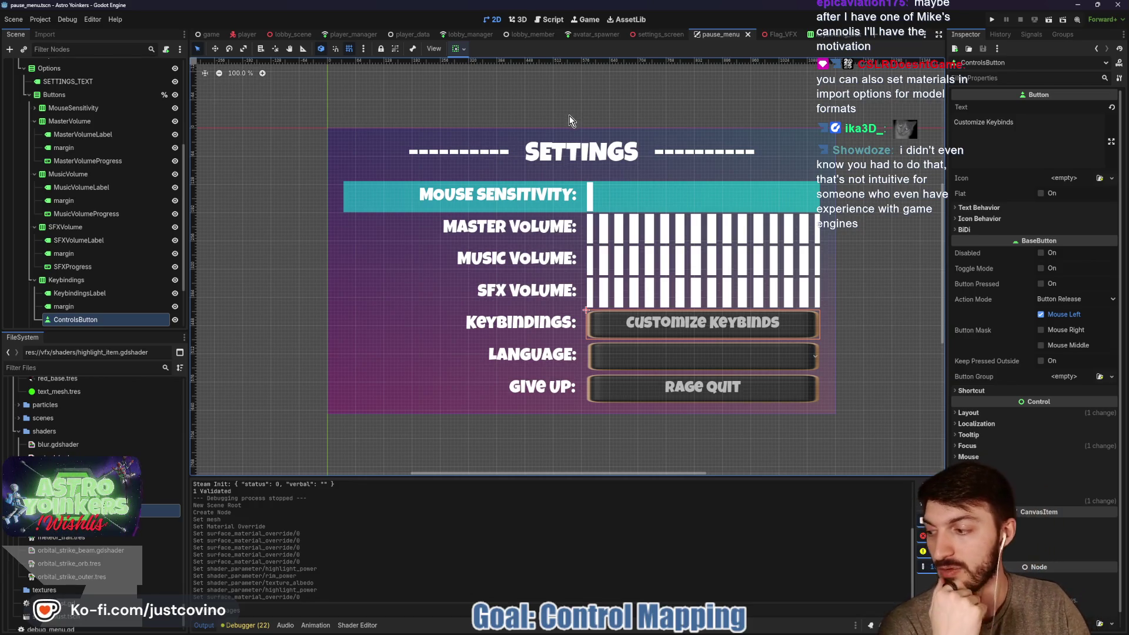
pyautogui.scroll(-3, 382, 211)
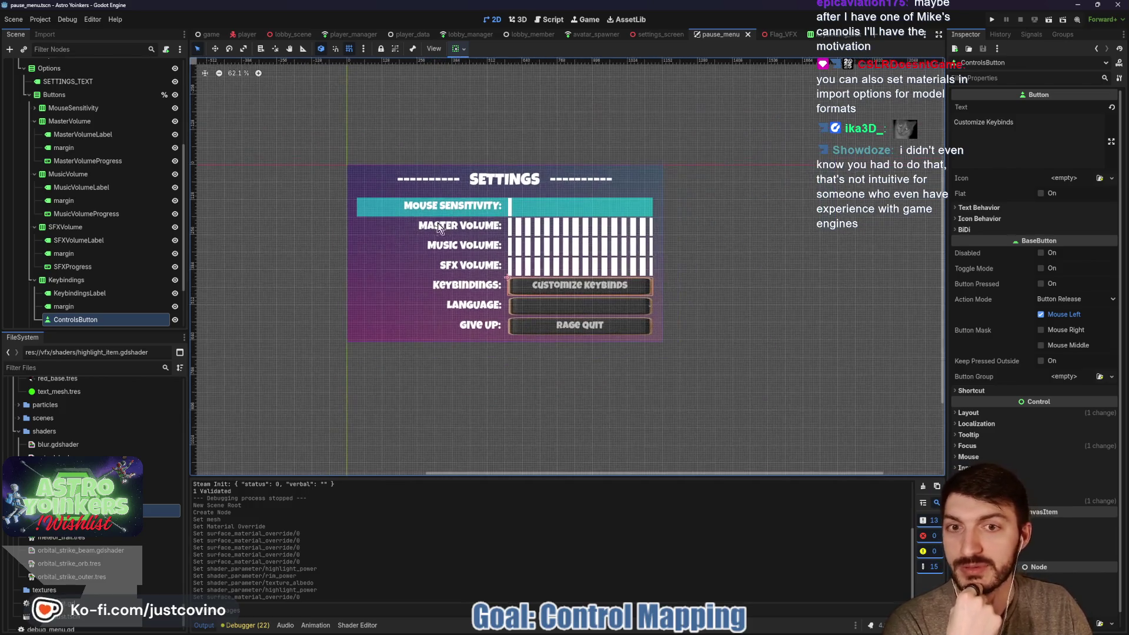
pyautogui.scroll(3, 446, 217)
pyautogui.scroll(5, 137, 205)
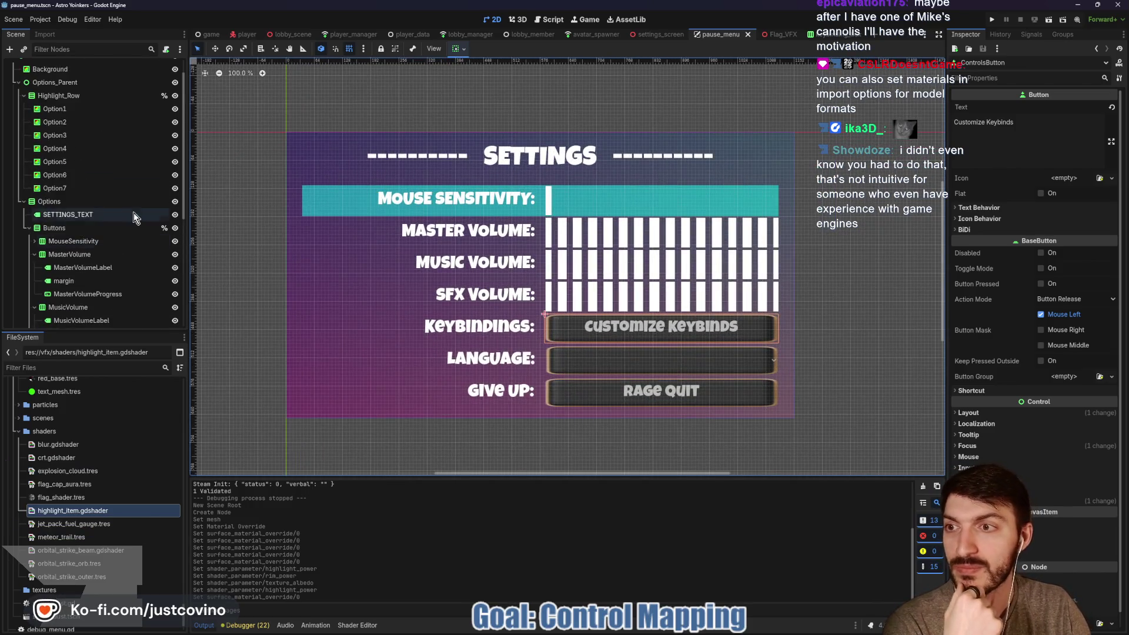
pyautogui.click(23, 226)
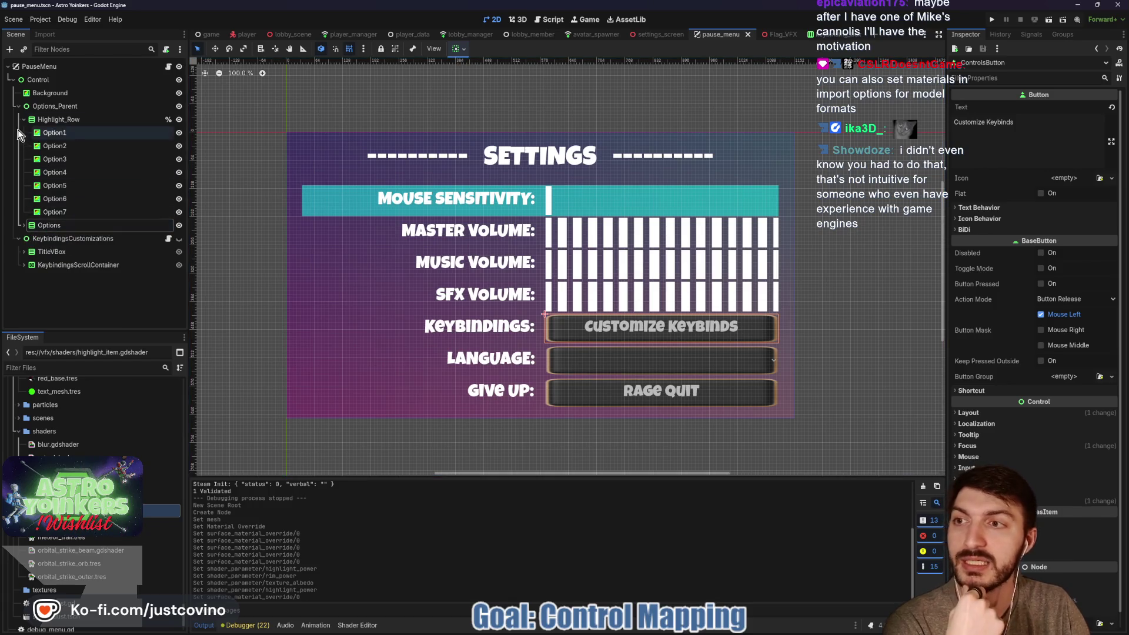
pyautogui.click(18, 107)
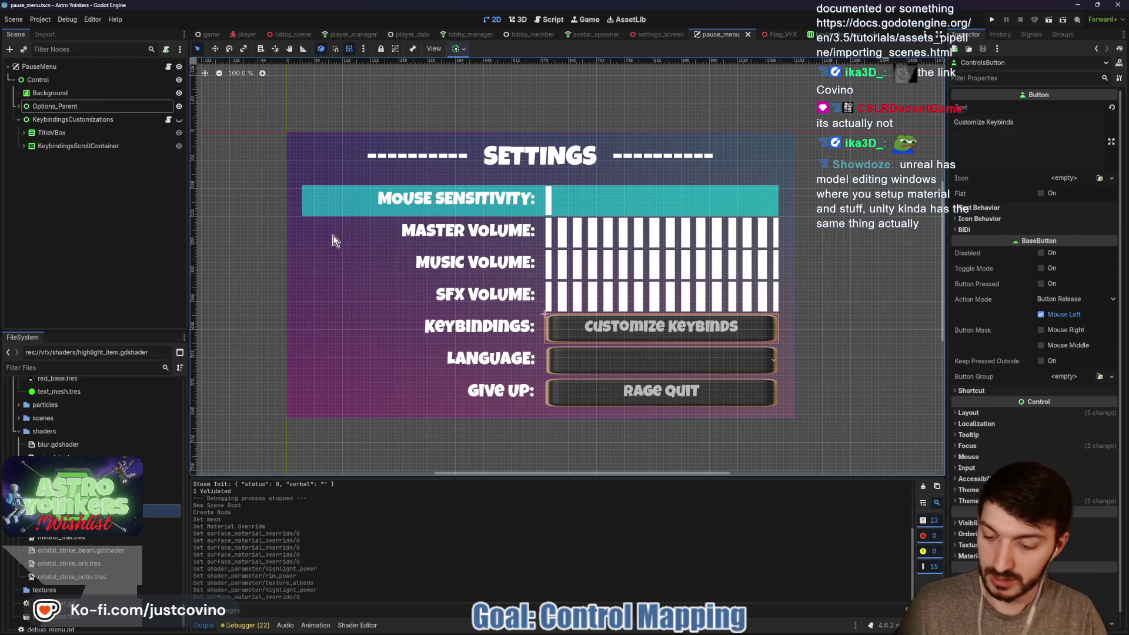
pyautogui.moveTo(201, 73); pyautogui.dragTo(483, 355)
pyautogui.moveTo(350, 268)
pyautogui.mouseDown()
pyautogui.moveTo(411, 294)
pyautogui.moveTo(320, 268)
pyautogui.mouseUp()
pyautogui.moveTo(357, 147); pyautogui.dragTo(395, 175)
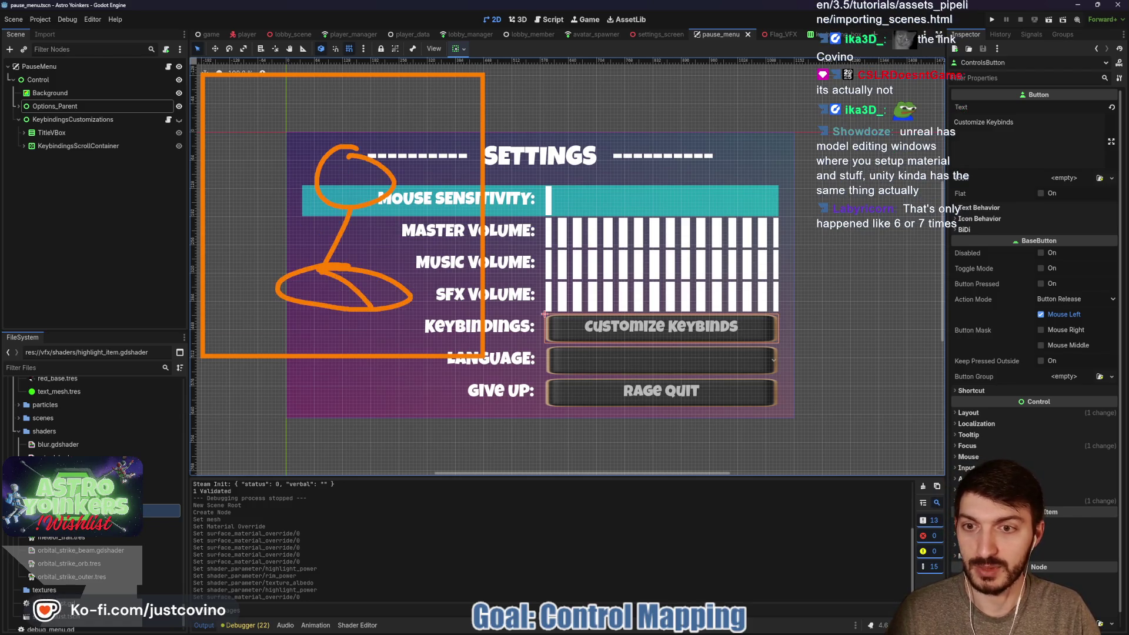
pyautogui.moveTo(217, 335)
pyautogui.mouseDown()
pyautogui.moveTo(173, 544)
pyautogui.moveTo(509, 413)
pyautogui.moveTo(215, 406)
pyautogui.mouseUp()
pyautogui.moveTo(608, 74)
pyautogui.mouseDown()
pyautogui.moveTo(864, 254)
pyautogui.moveTo(556, 59)
pyautogui.mouseUp()
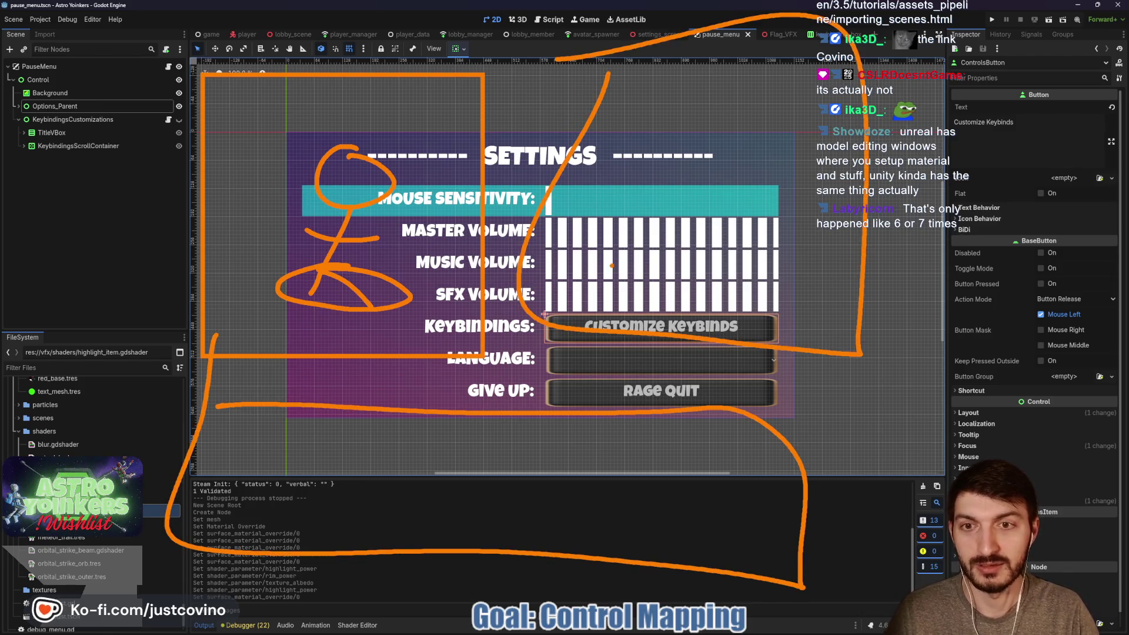
pyautogui.press('Escape')
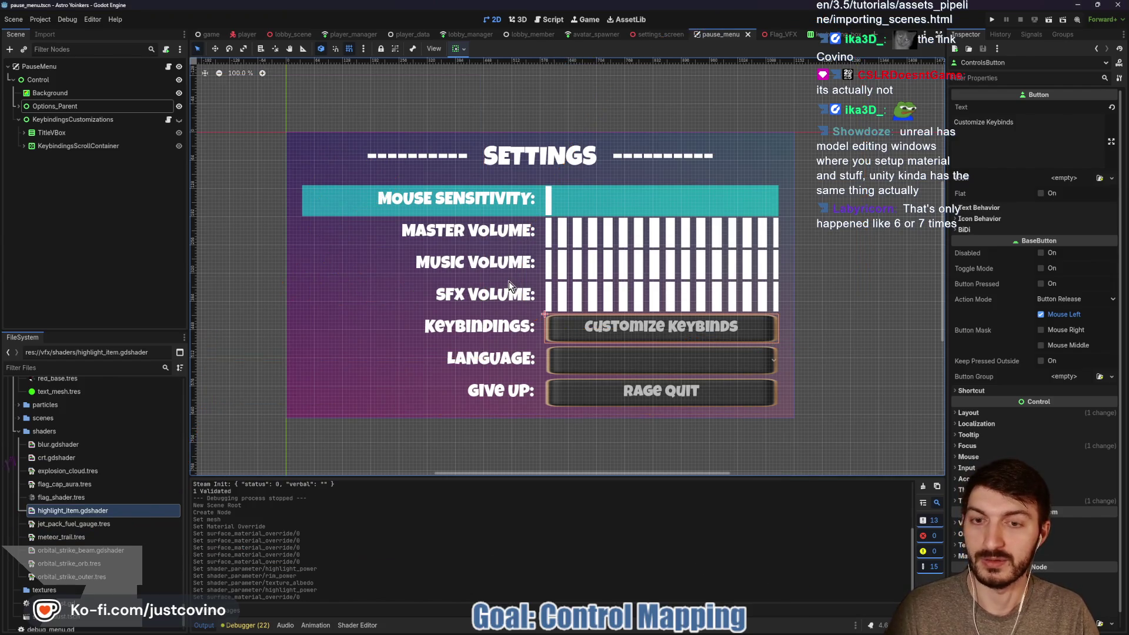
pyautogui.click(169, 132)
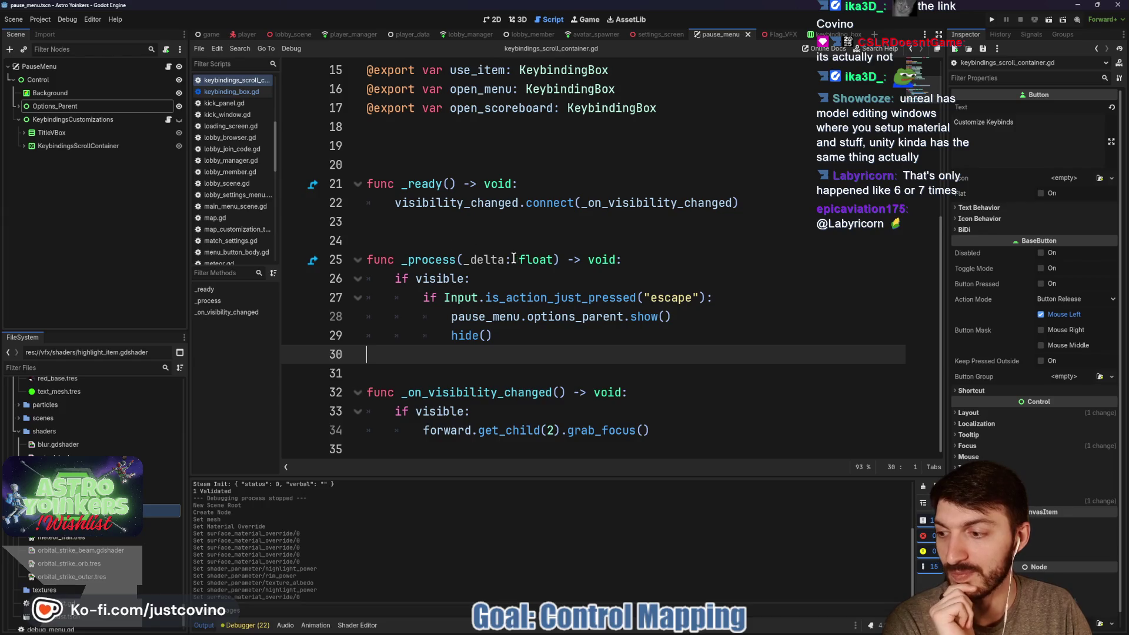
# Inspect the code in keybindings_scroll_container.gd around lines 23–24 without changing it
pyautogui.moveTo(520, 259)
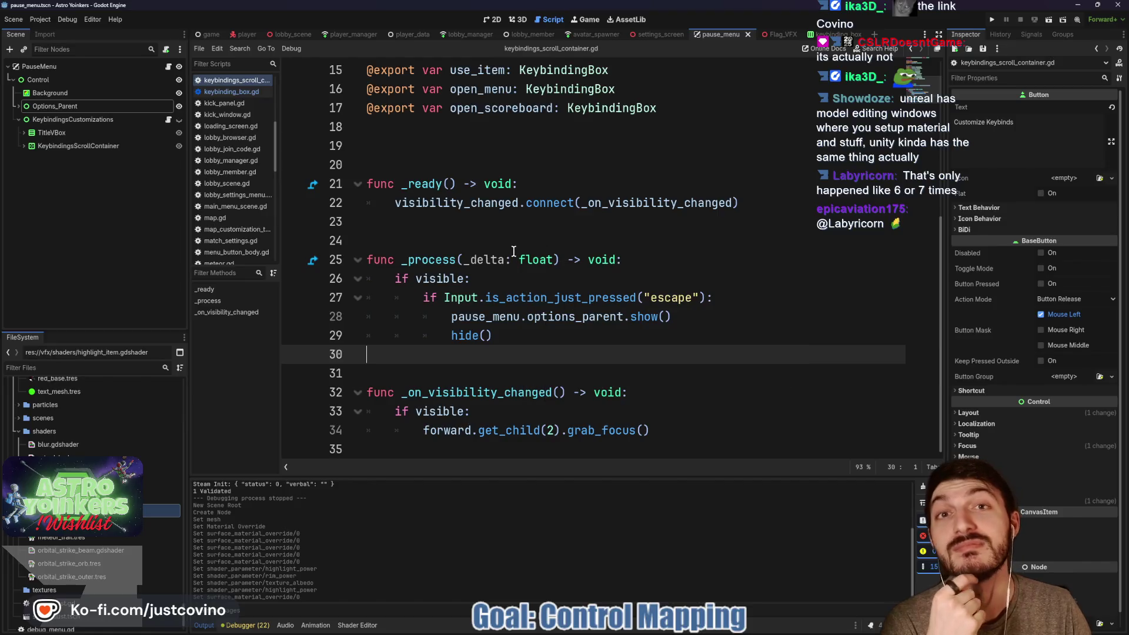
pyautogui.click(508, 238)
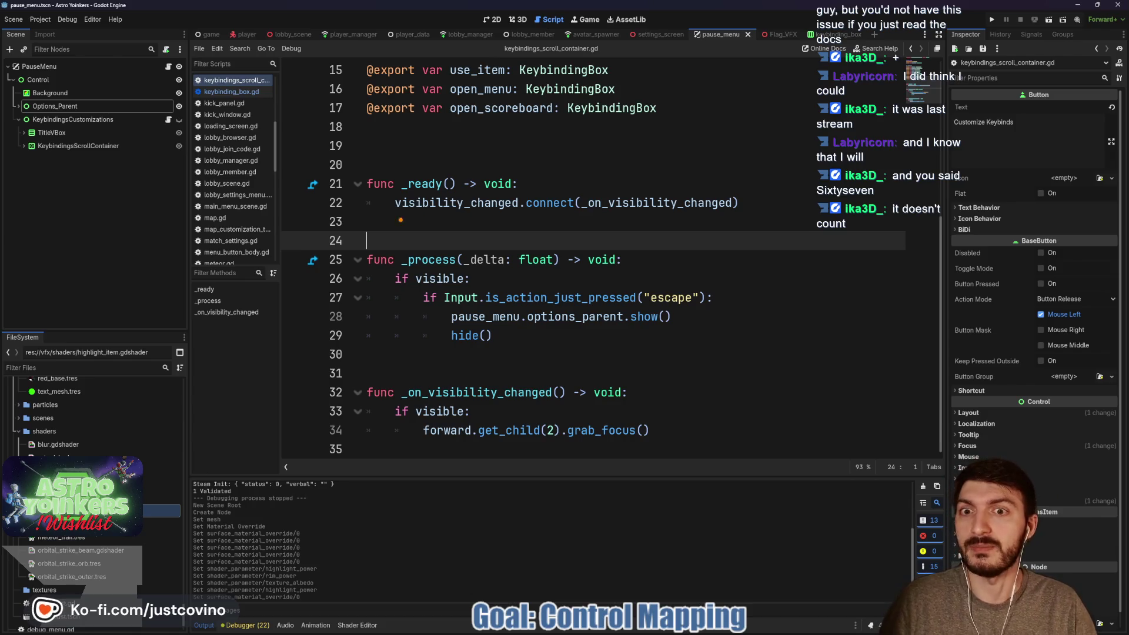
pyautogui.moveTo(275, 132); pyautogui.dragTo(546, 350)
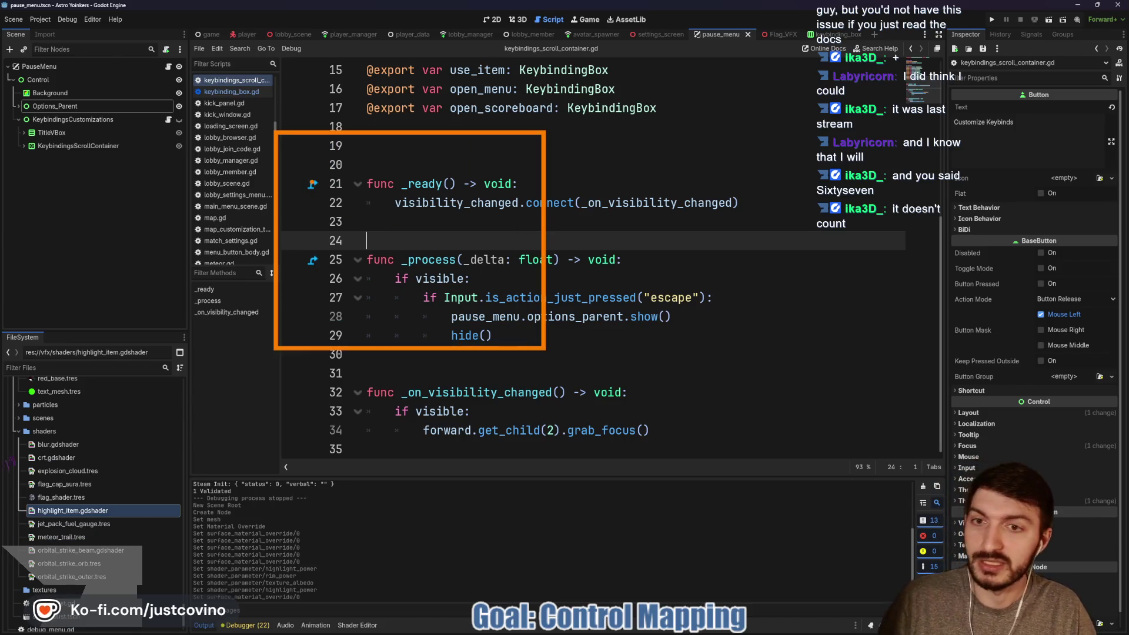
pyautogui.moveTo(634, 133)
pyautogui.mouseDown()
pyautogui.moveTo(872, 398)
pyautogui.moveTo(902, 357)
pyautogui.mouseUp()
pyautogui.moveTo(410, 282)
pyautogui.mouseDown()
pyautogui.moveTo(577, 242)
pyautogui.moveTo(685, 254)
pyautogui.mouseUp()
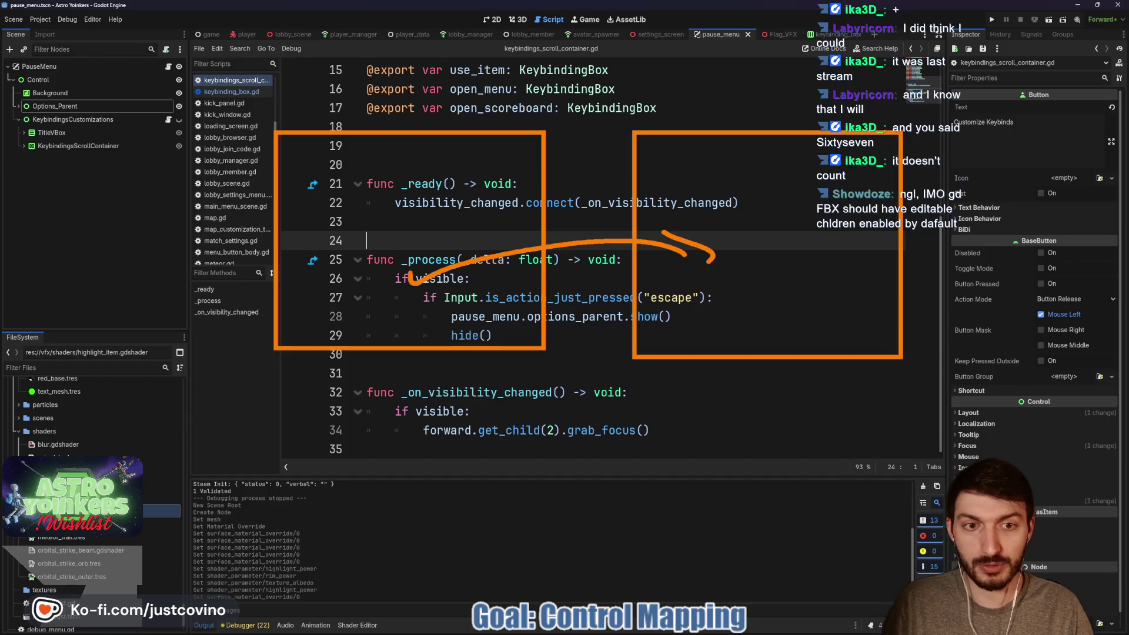
pyautogui.moveTo(462, 278)
pyautogui.mouseDown()
pyautogui.moveTo(542, 265)
pyautogui.moveTo(694, 297)
pyautogui.mouseUp()
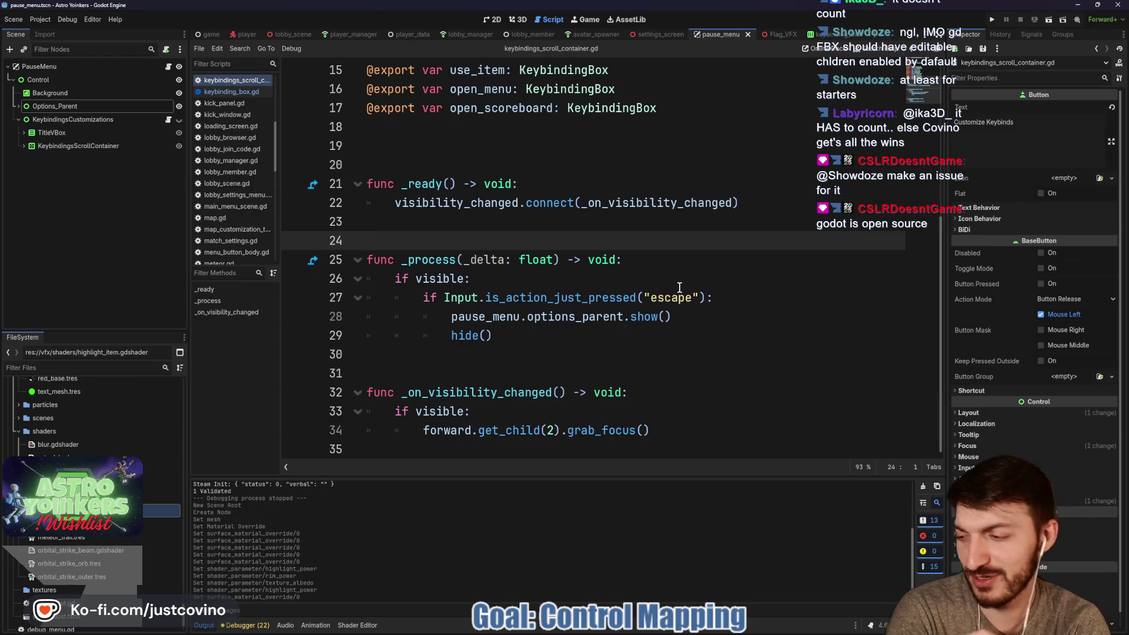
pyautogui.click(529, 227)
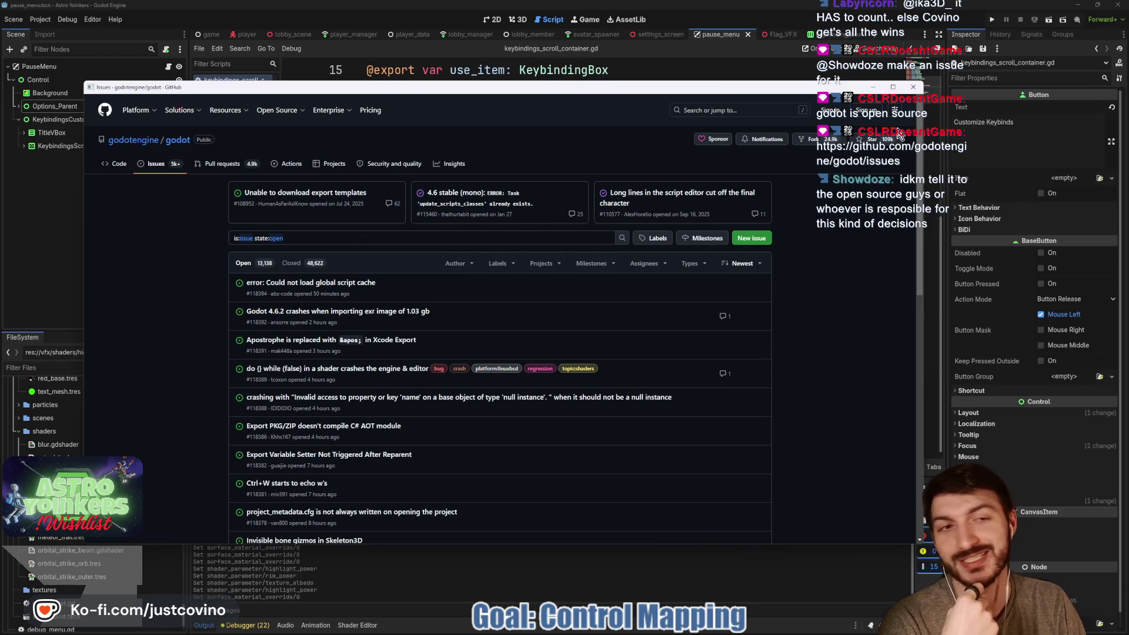
pyautogui.click(913, 87)
pyautogui.click(453, 235)
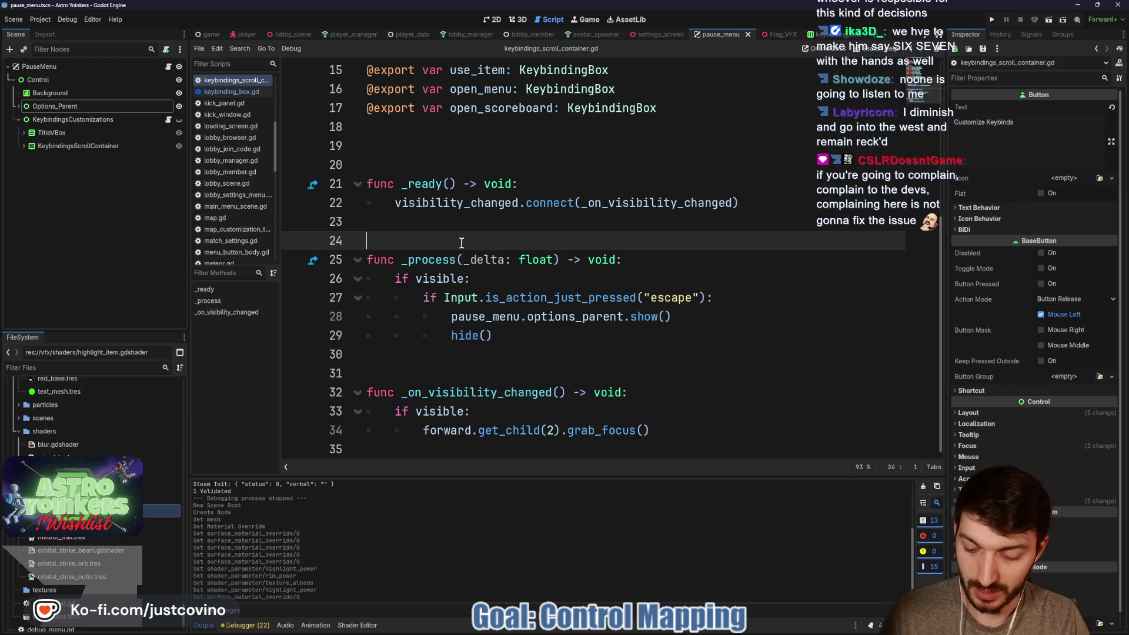
pyautogui.click(455, 367)
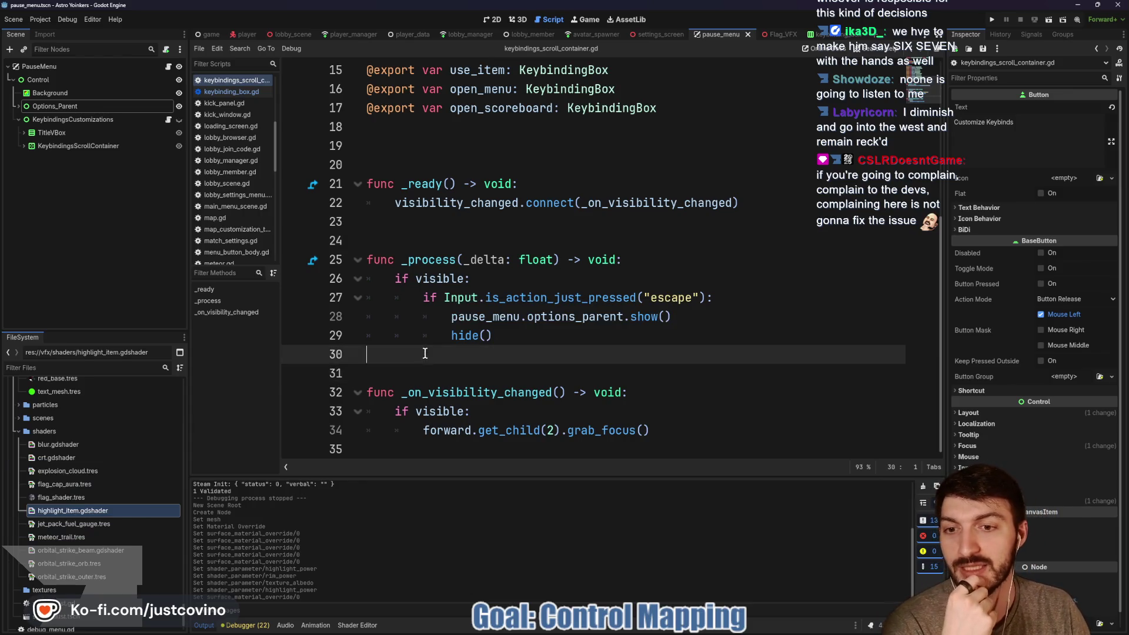
# Review lines 24–29 of the current script, then open pause_menu.gd from the PauseMenu node
pyautogui.click(391, 240)
pyautogui.click(535, 333)
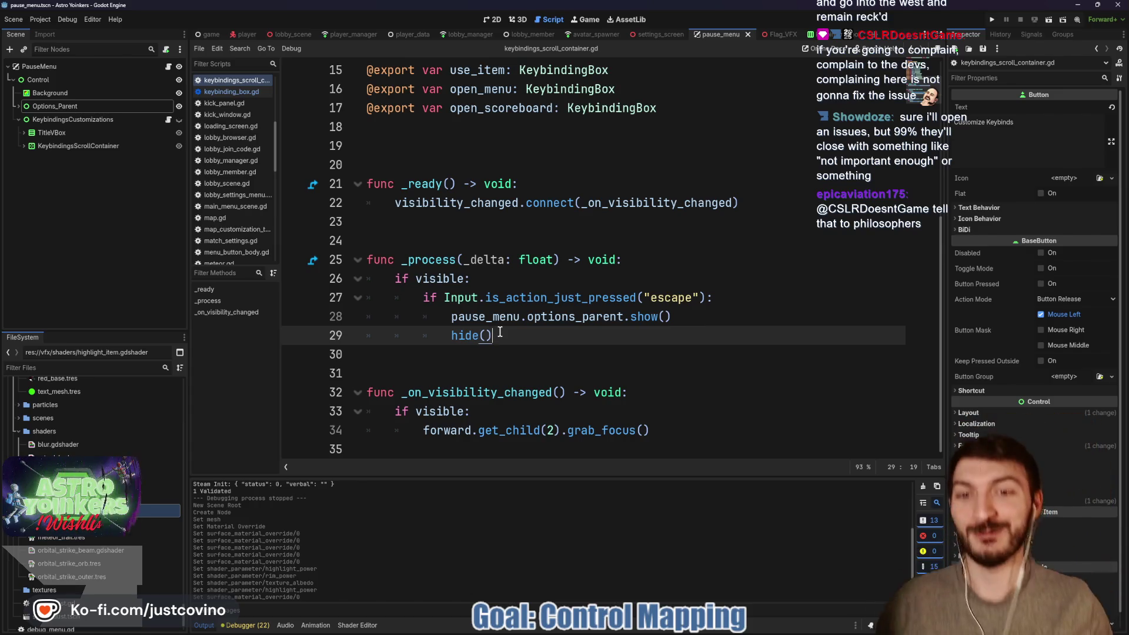
pyautogui.click(462, 235)
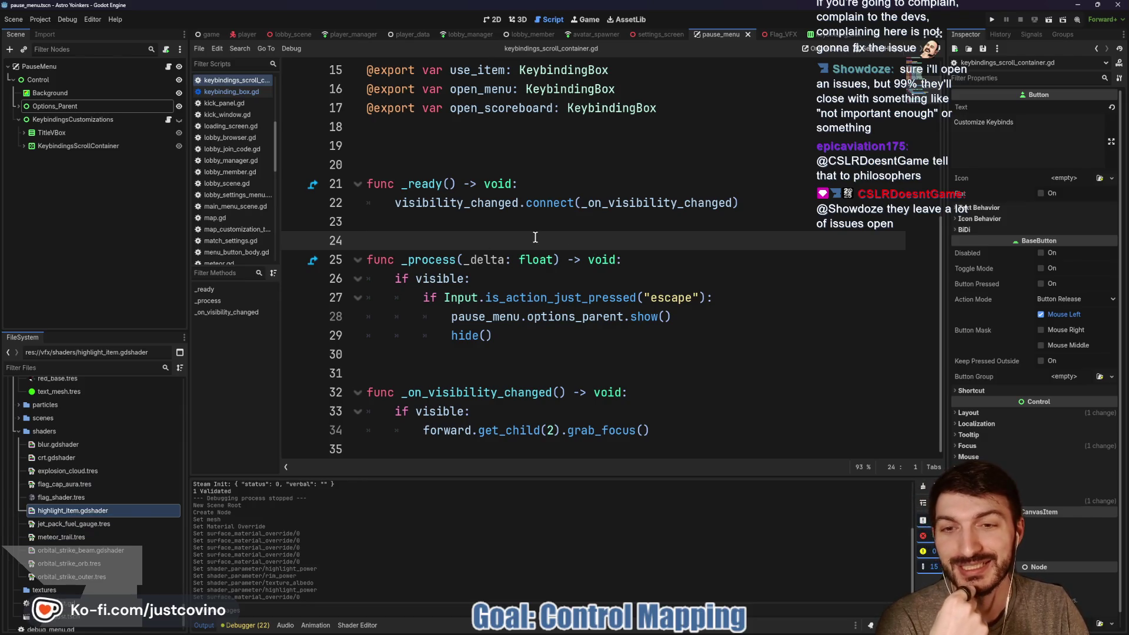
pyautogui.click(168, 120)
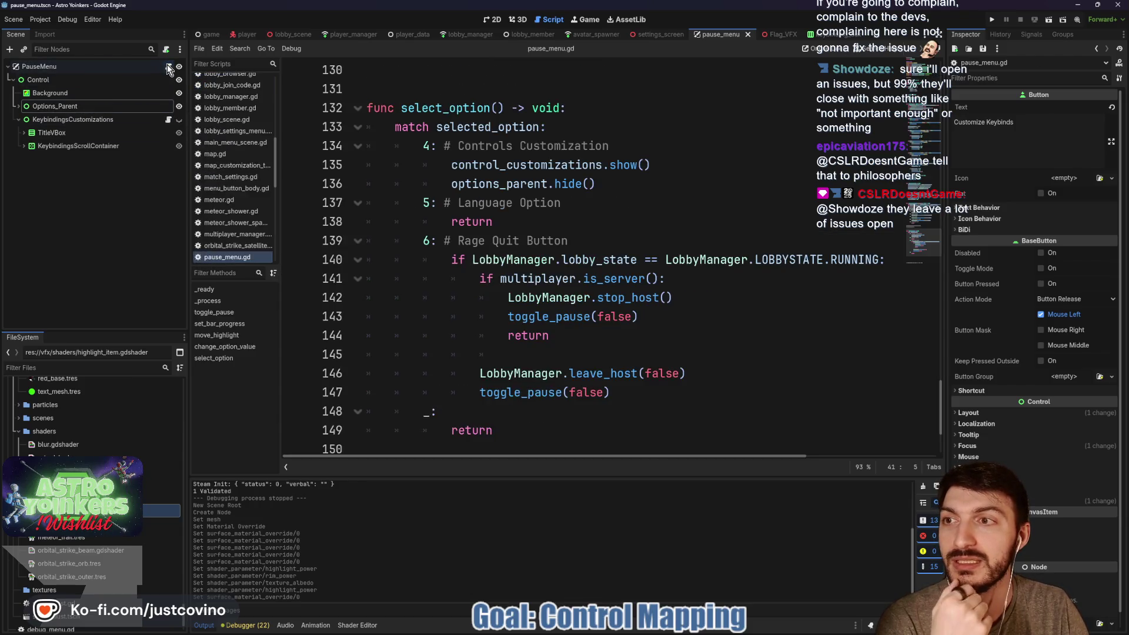
pyautogui.click(532, 223)
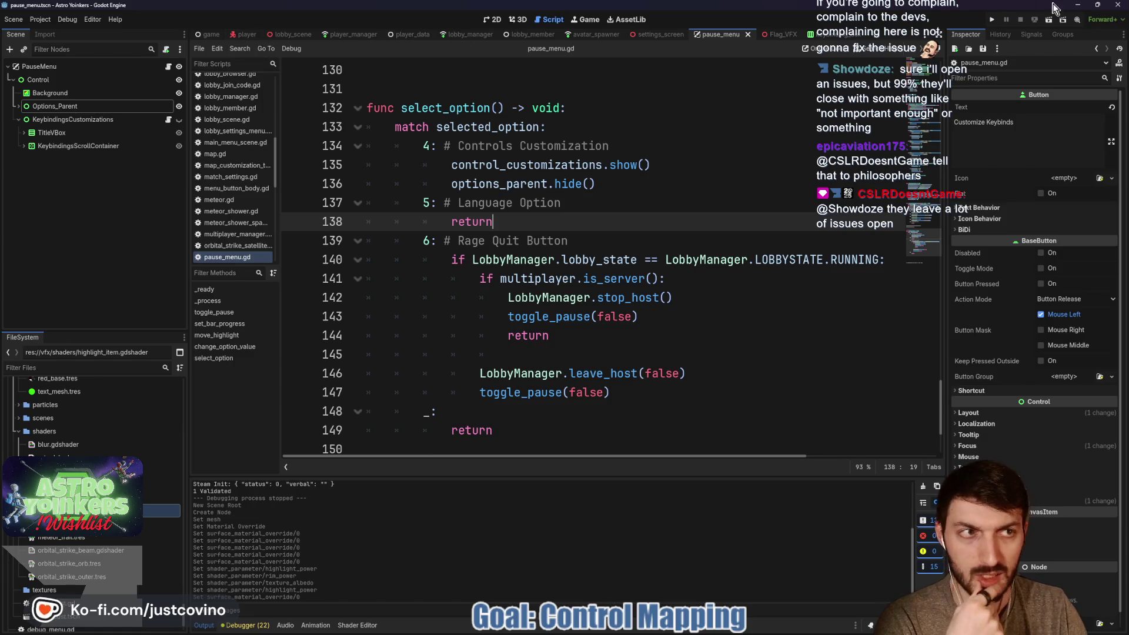
# Start a debug run of the project and return to the embedded game view
pyautogui.click(992, 21)
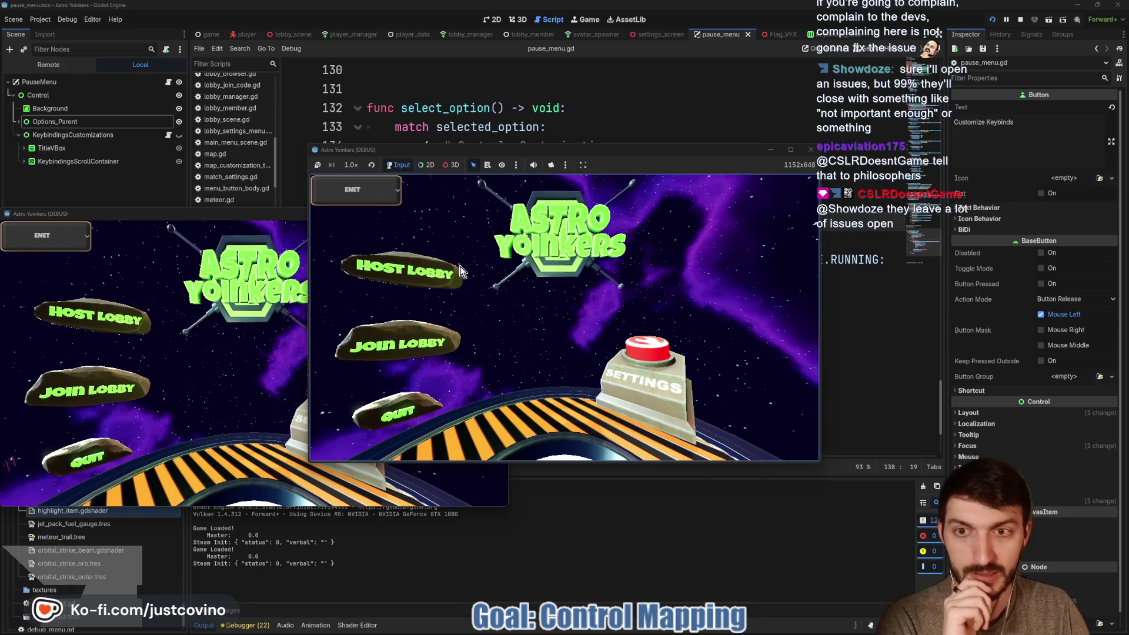
pyautogui.click(257, 228)
pyautogui.click(789, 168)
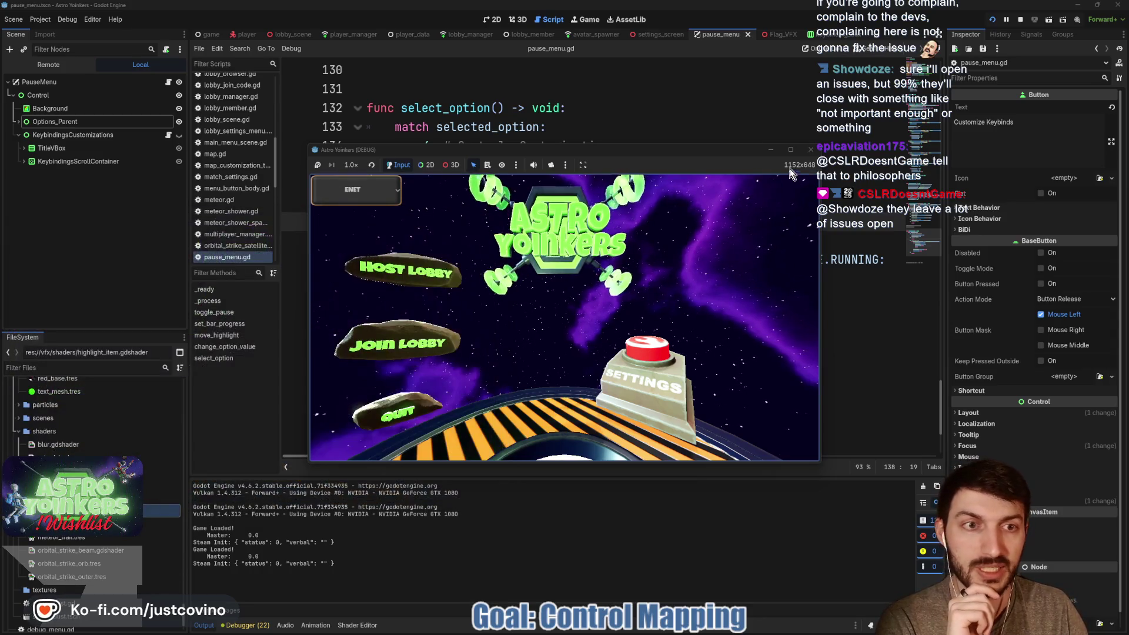
# Host a lobby with the chosen lobby type and move the astronaut left
pyautogui.click(402, 276)
pyautogui.click(608, 284)
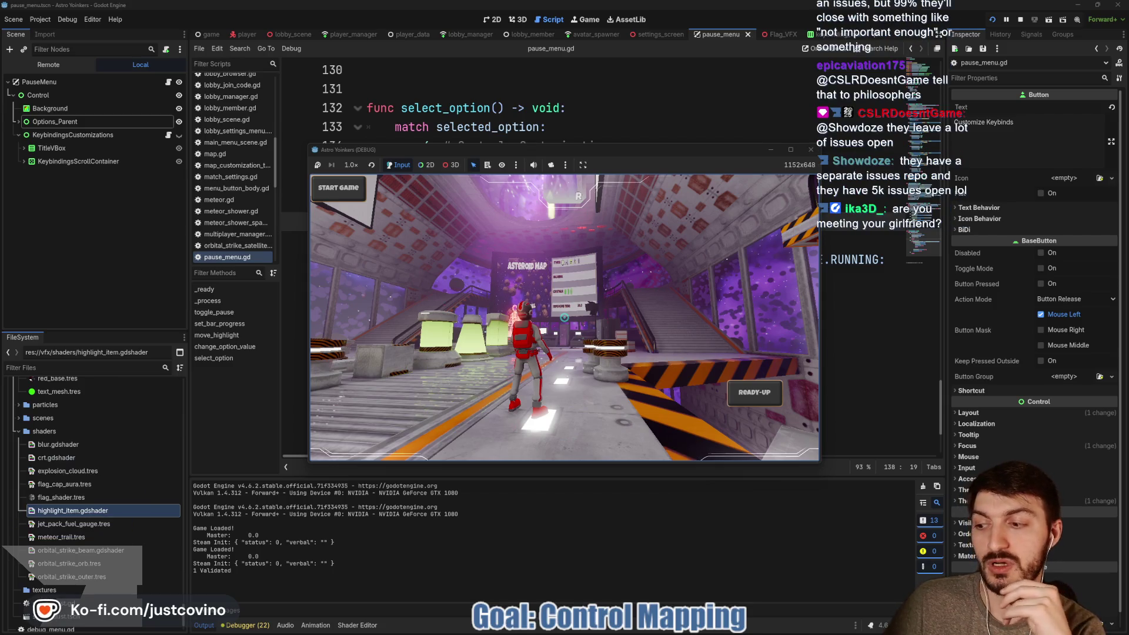
pyautogui.press('a')
pyautogui.press('a')
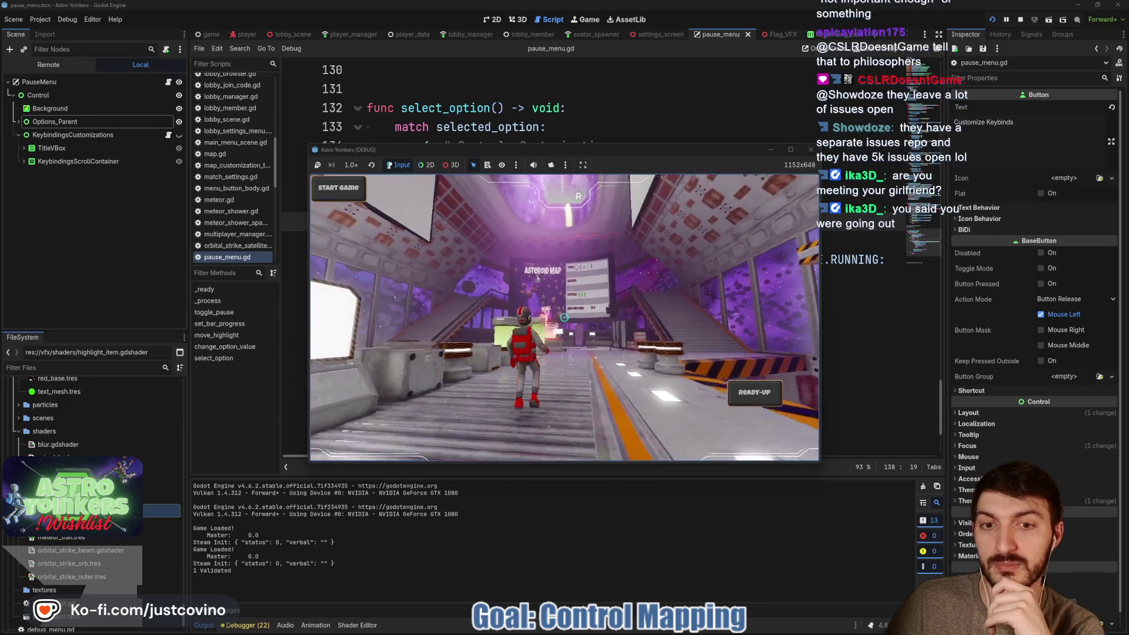
# Walk the astronaut toward the crates and consoles, then jump
pyautogui.press('w')
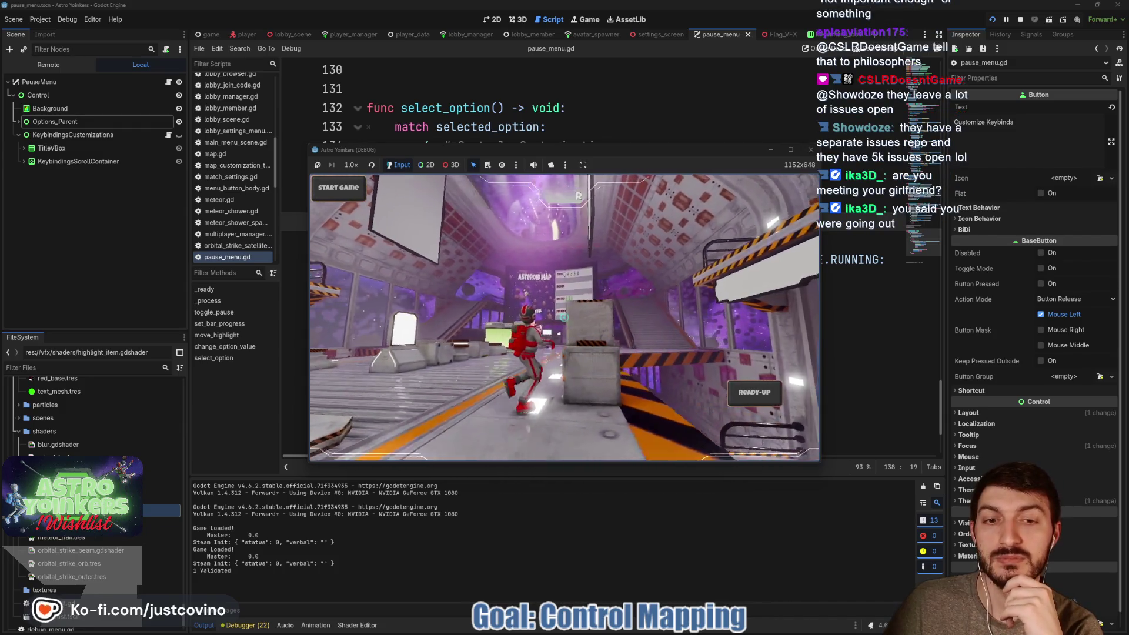
pyautogui.press('w')
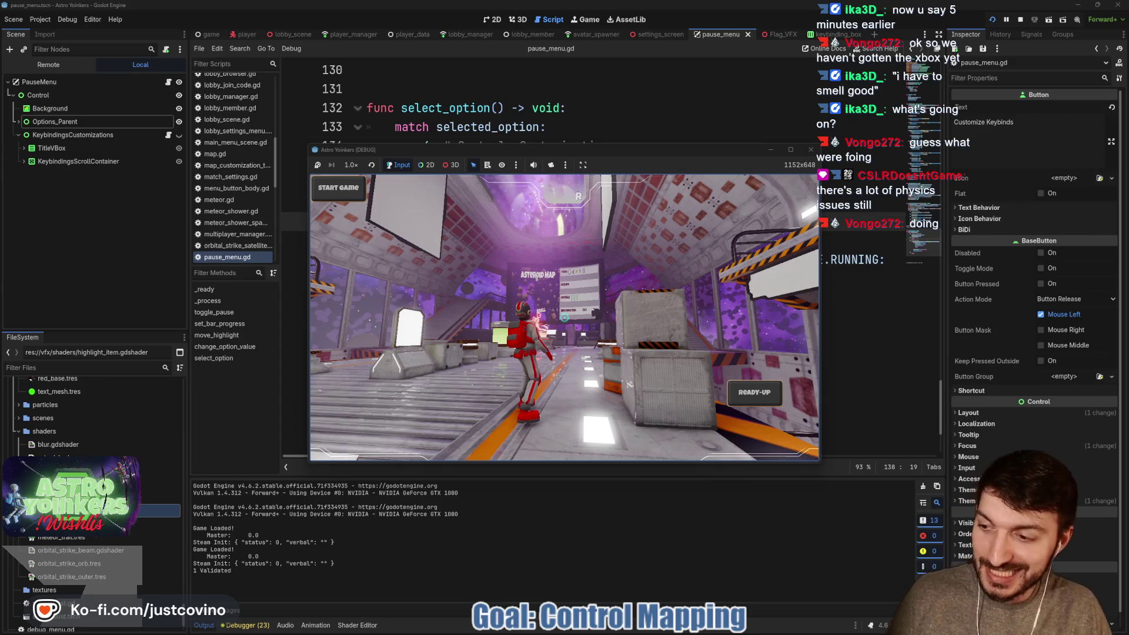
pyautogui.press('space')
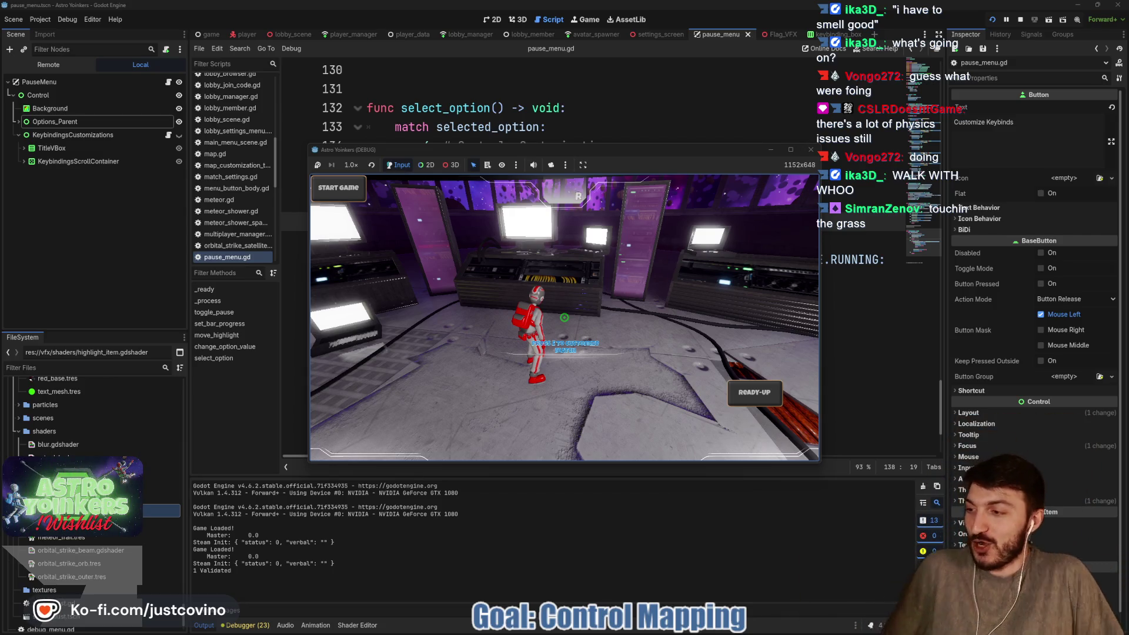
# Open the match customization screen, view the Crystals and Items settings, then close it
pyautogui.press('w')
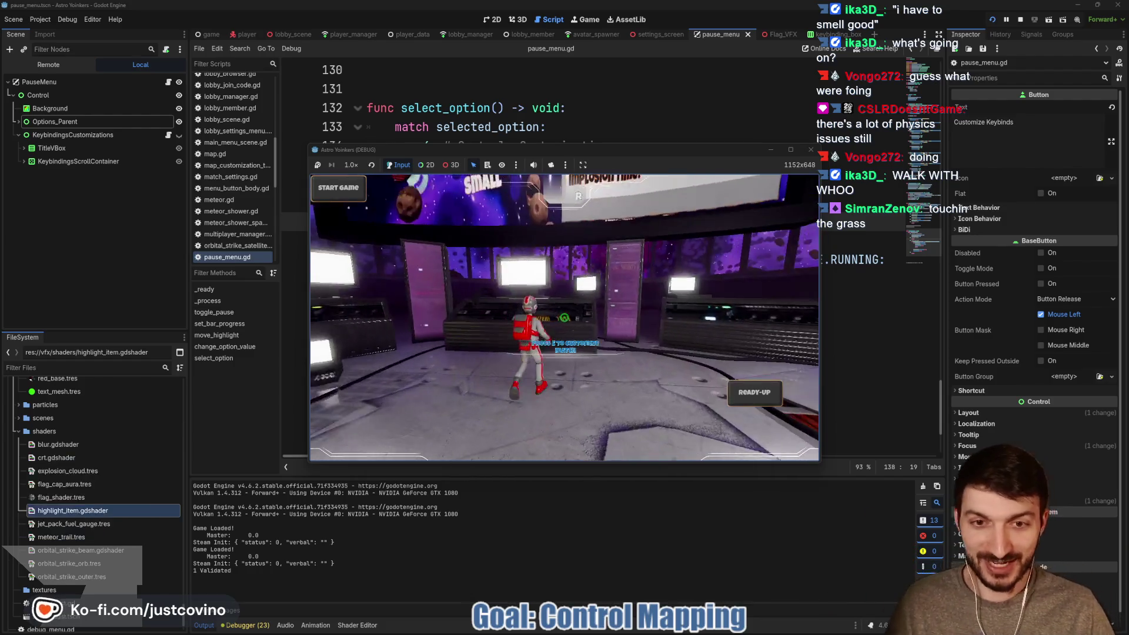
pyautogui.press('e')
pyautogui.press('e')
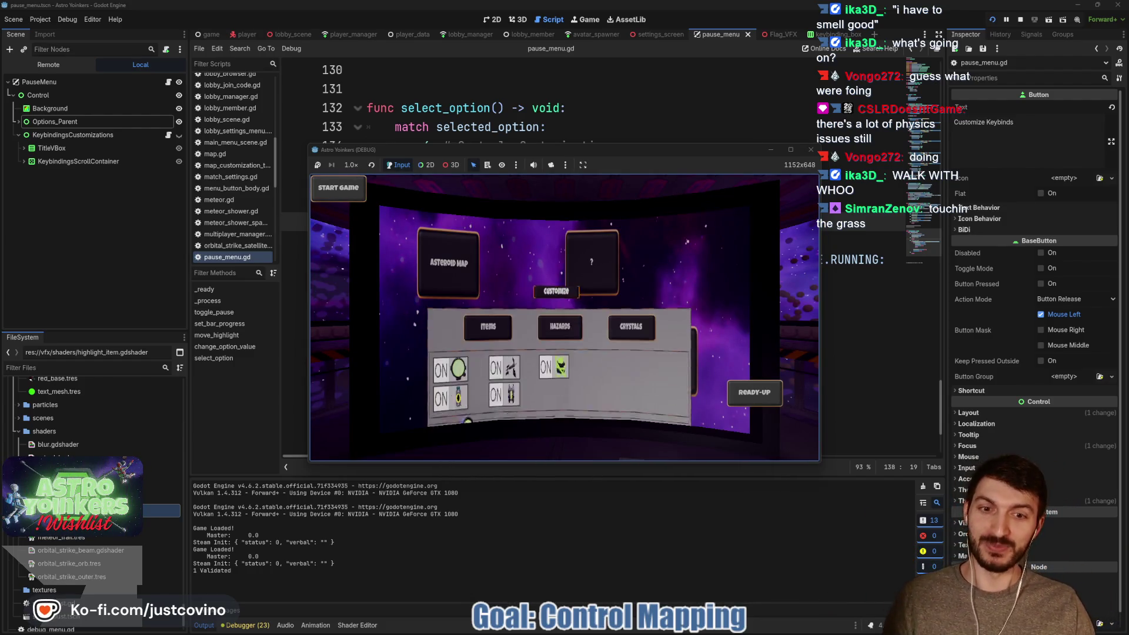
pyautogui.press('q')
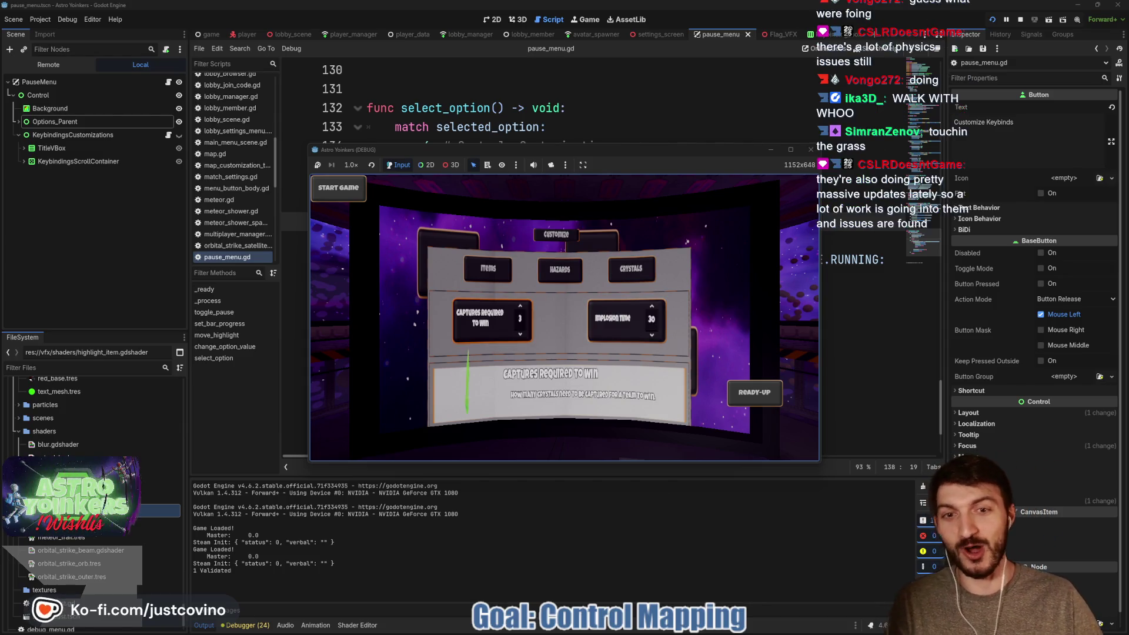
pyautogui.press('e')
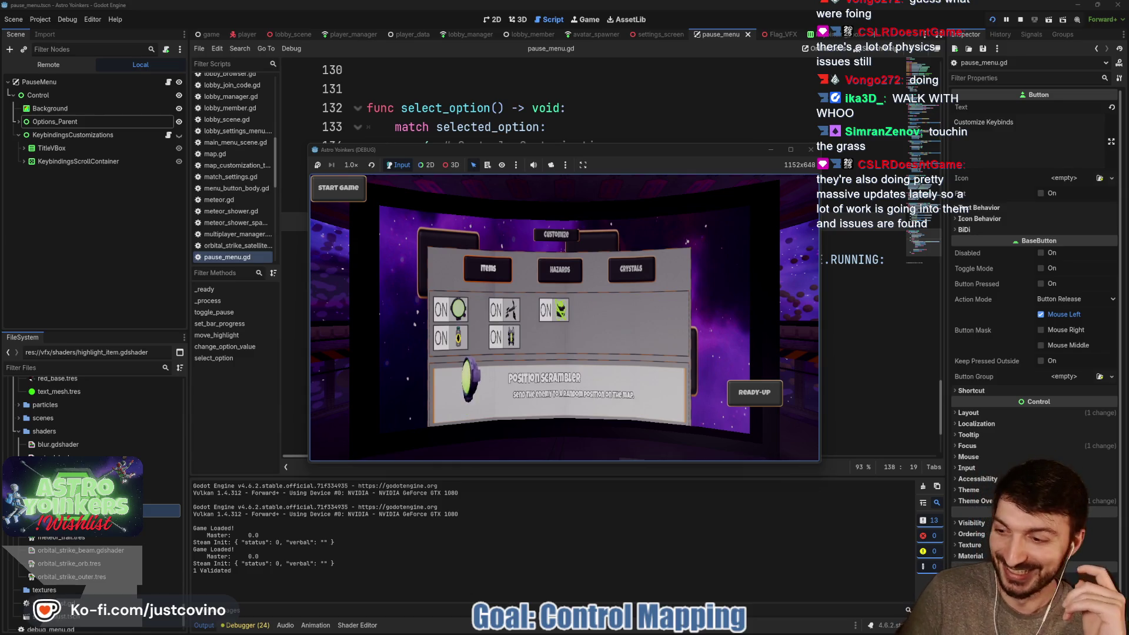
pyautogui.press('Escape')
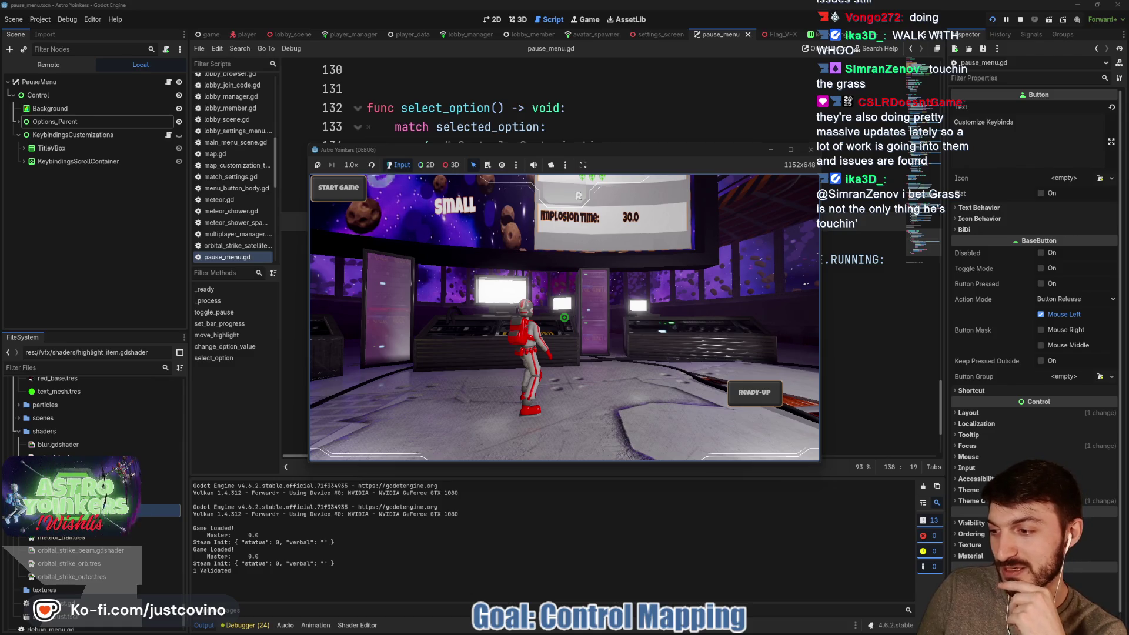
# Walk the astronaut past the hologram pod onto the launch pad and ready up
pyautogui.press('w')
pyautogui.press('a')
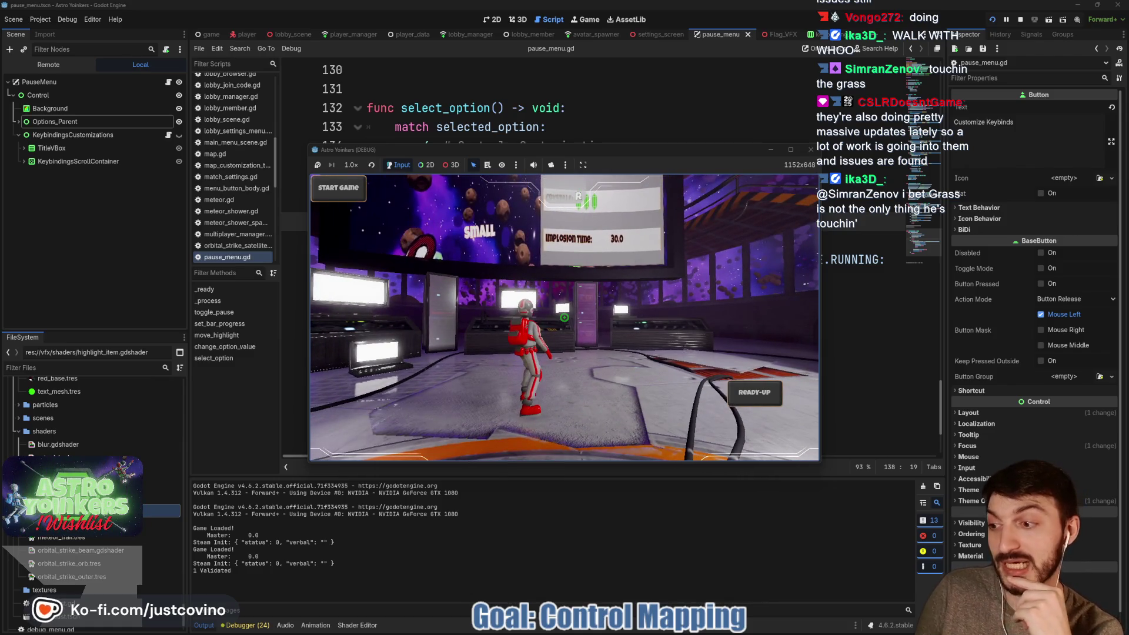
pyautogui.press('w')
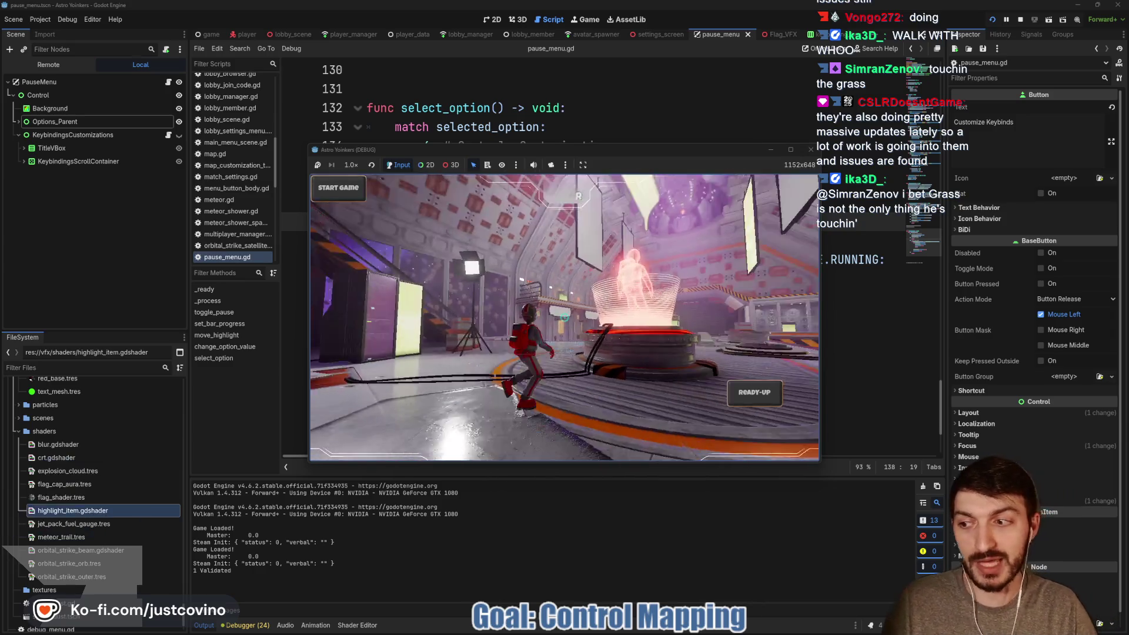
pyautogui.press('d')
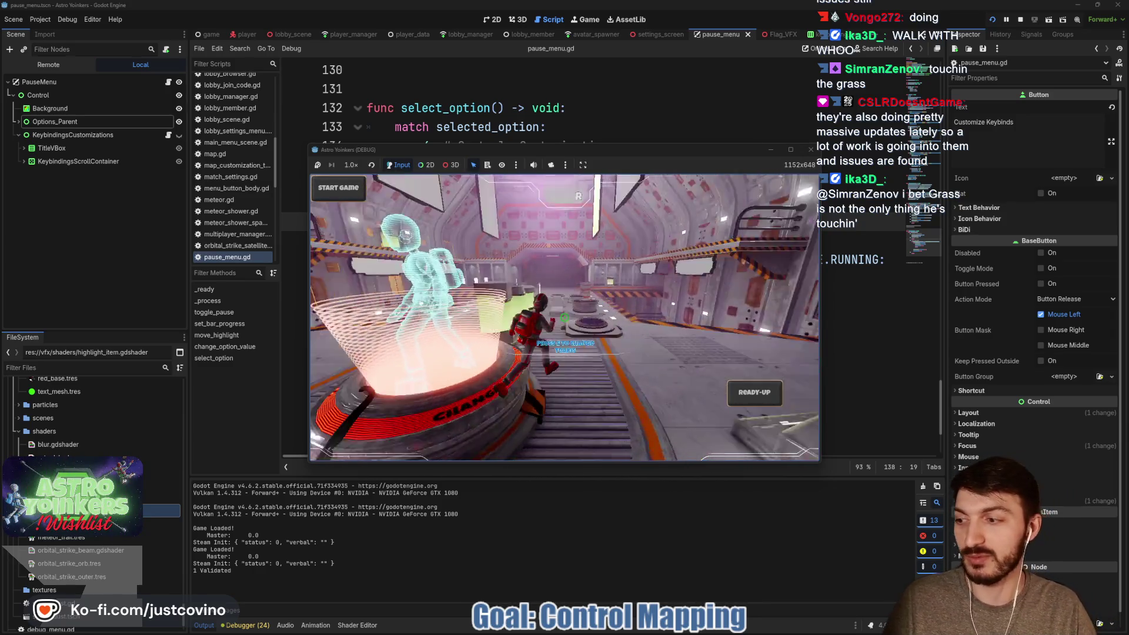
pyautogui.press('w')
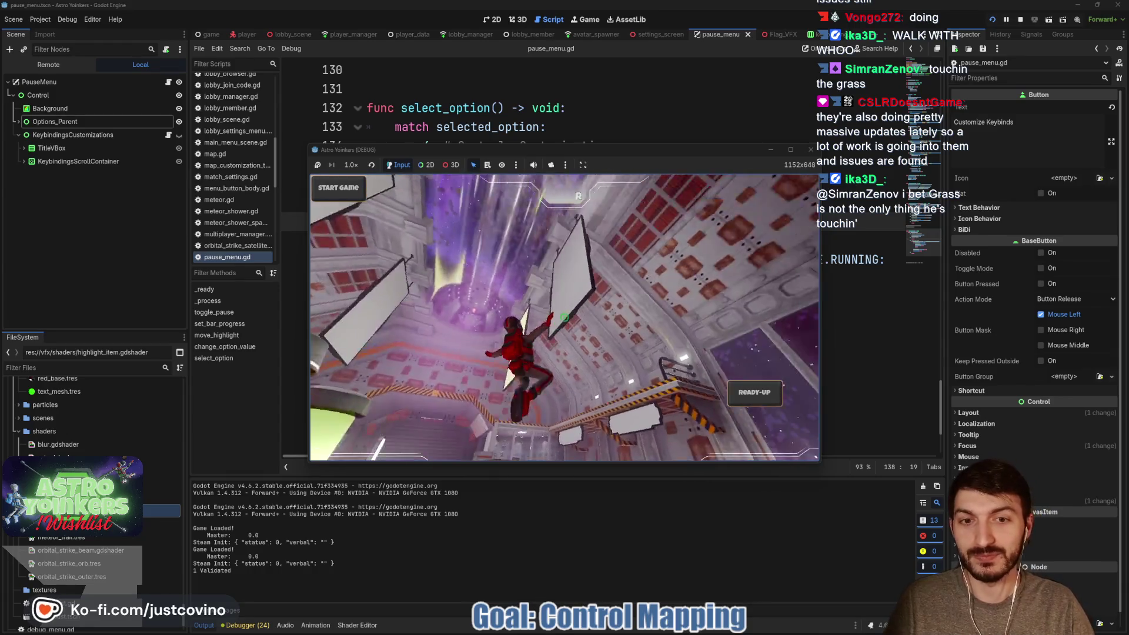
pyautogui.press('w')
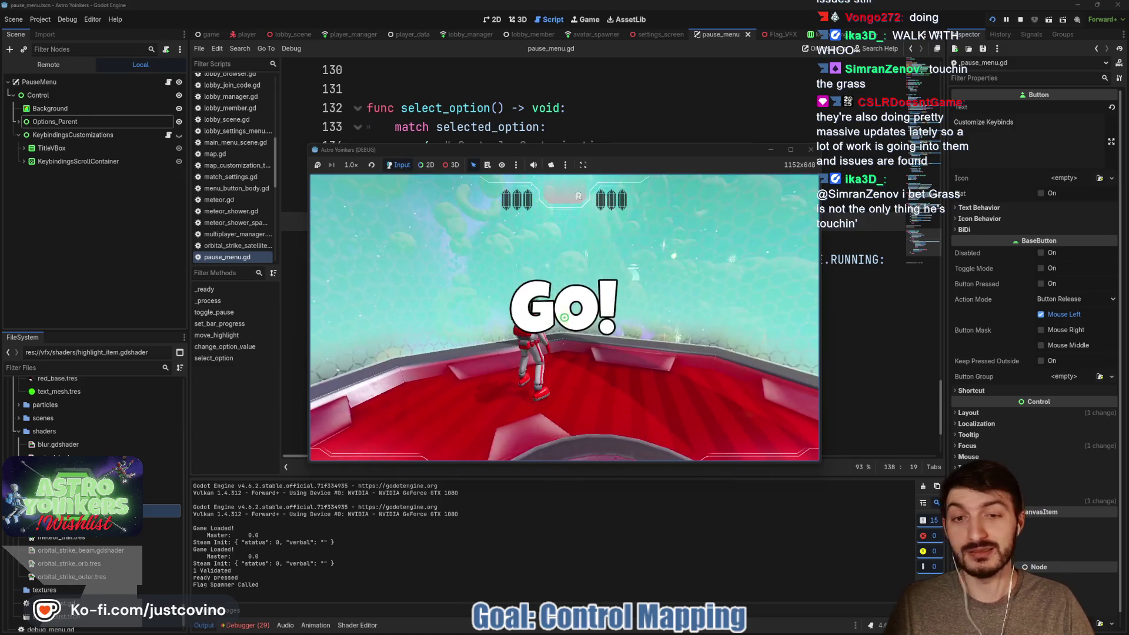
# Fly among the asteroids firing the green beam, landing on one and taking off again
pyautogui.press('w')
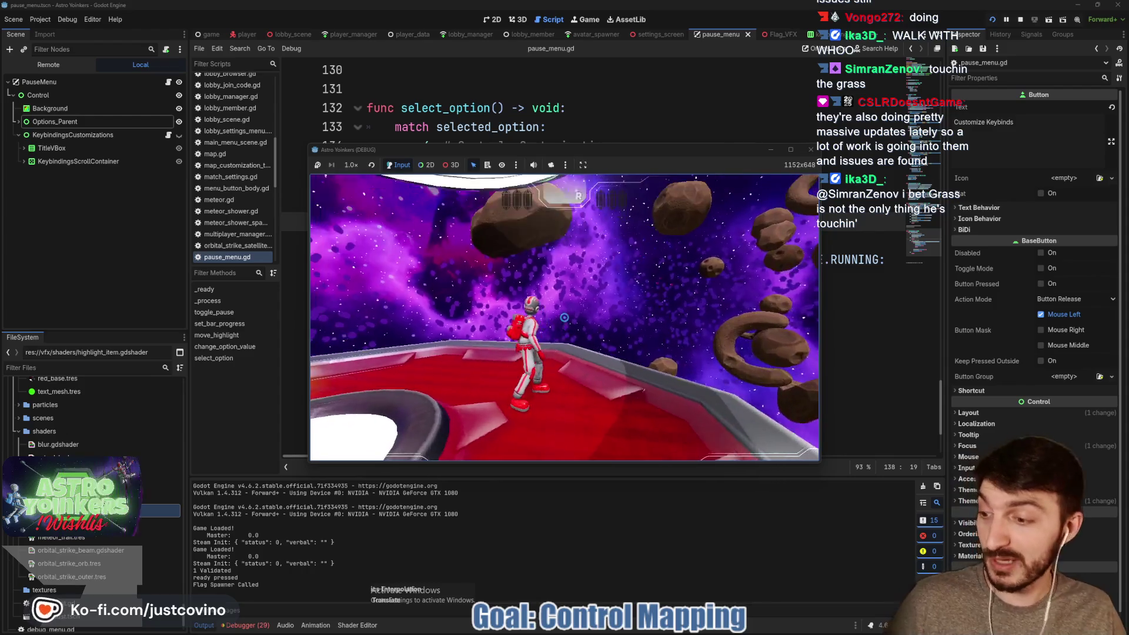
pyautogui.press('space')
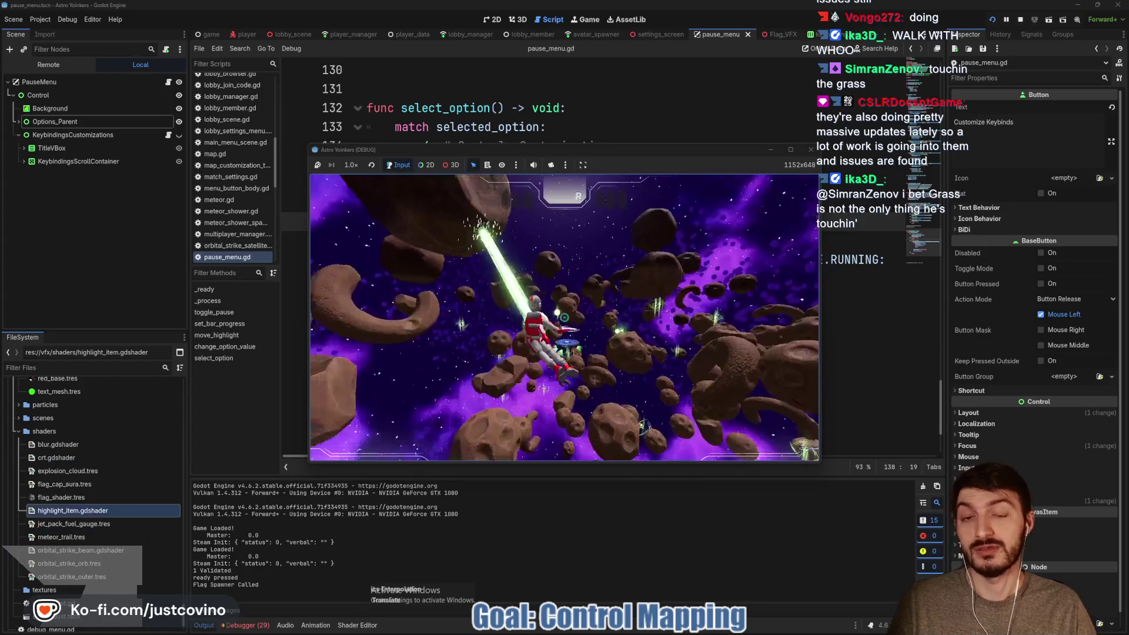
pyautogui.press('space')
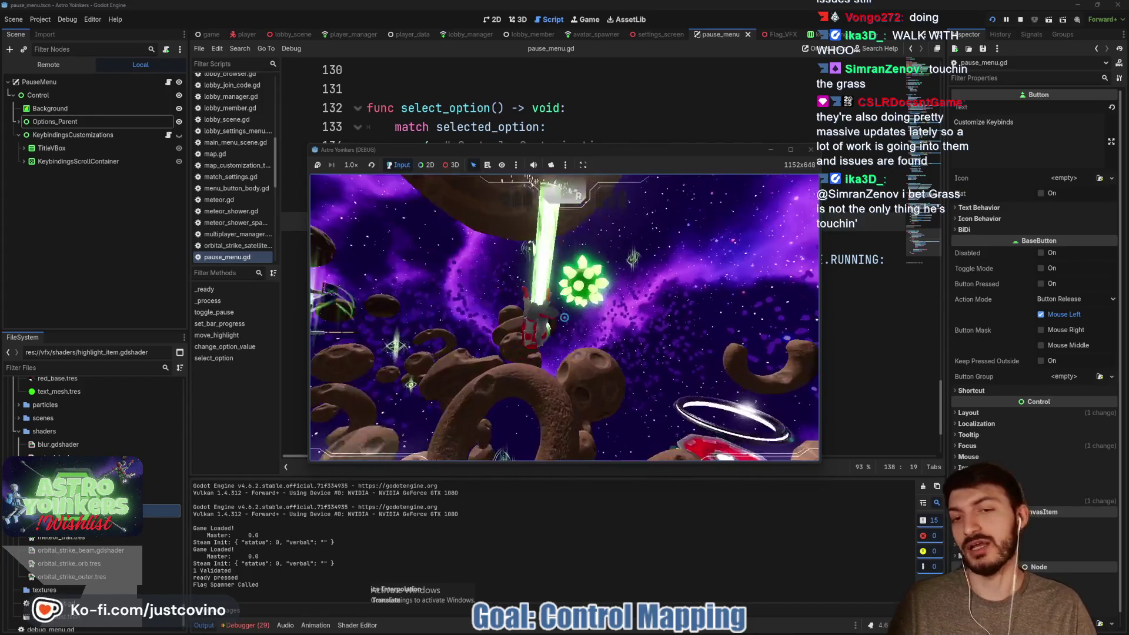
pyautogui.press('space')
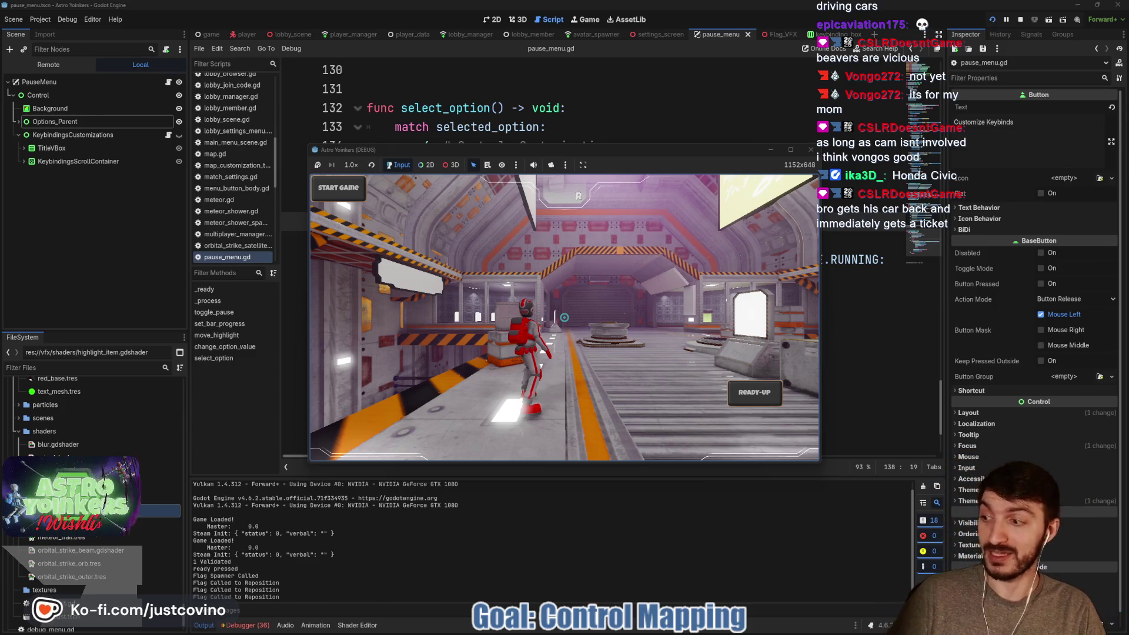
# Run and jump the astronaut down the corridor, past the Asteroid Map board, to the match console
pyautogui.press('w')
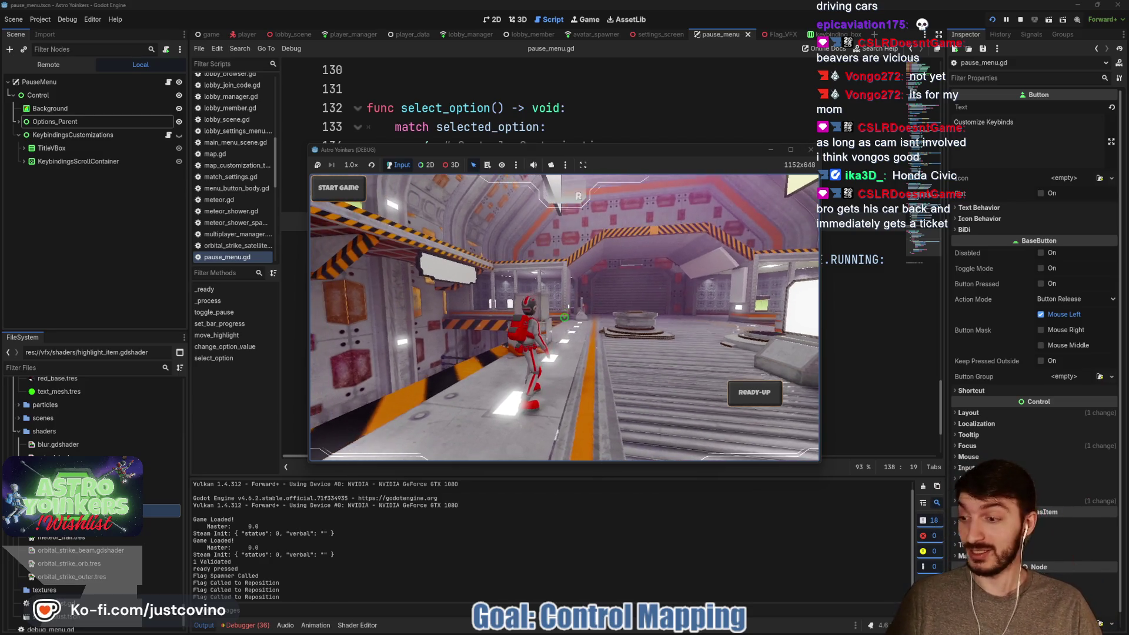
pyautogui.press('w')
pyautogui.press('w')
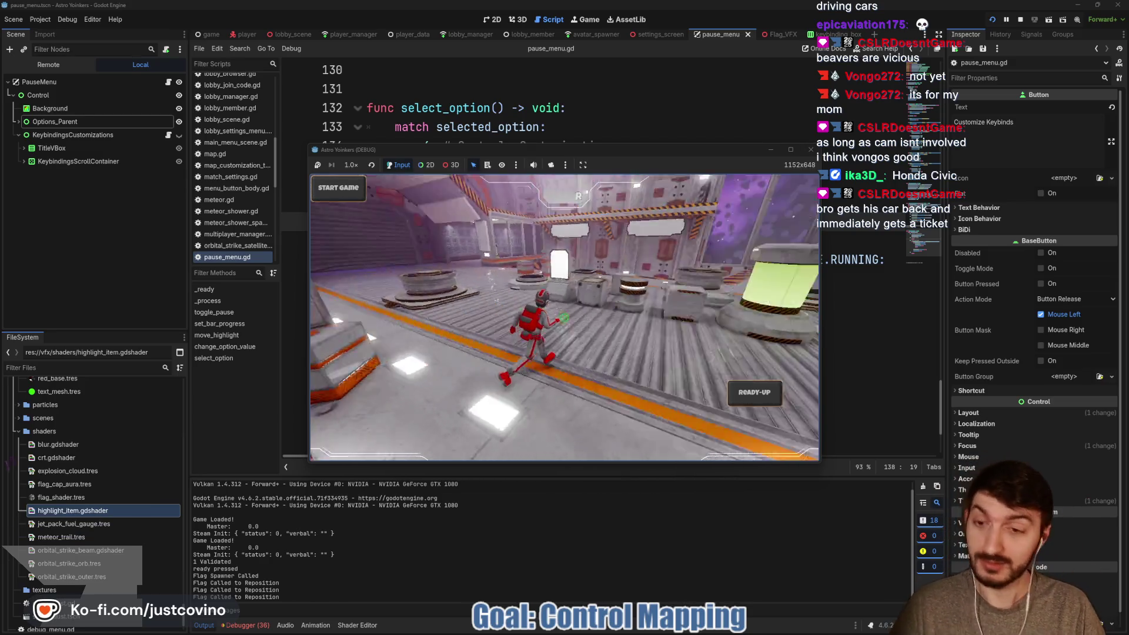
pyautogui.press('w')
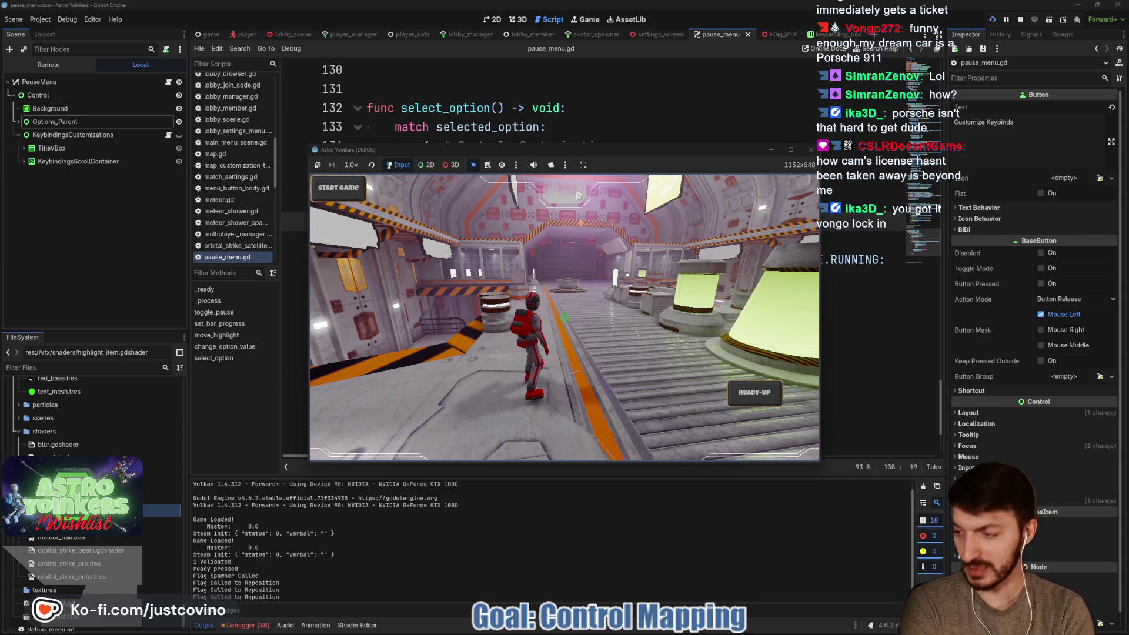
pyautogui.press('w')
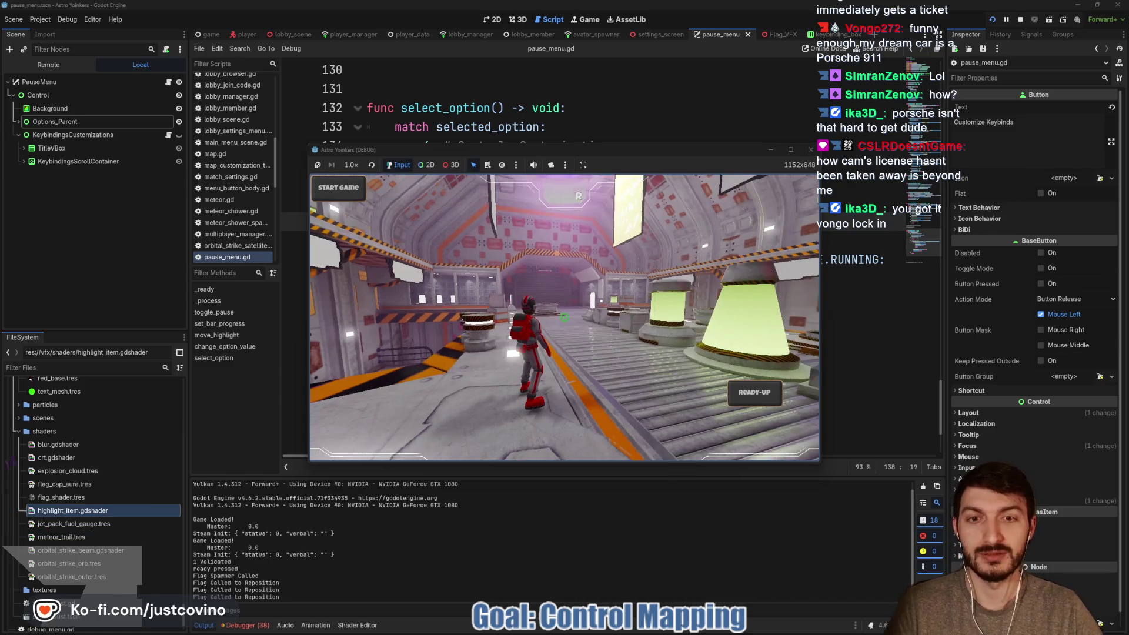
pyautogui.press('space')
pyautogui.press('space')
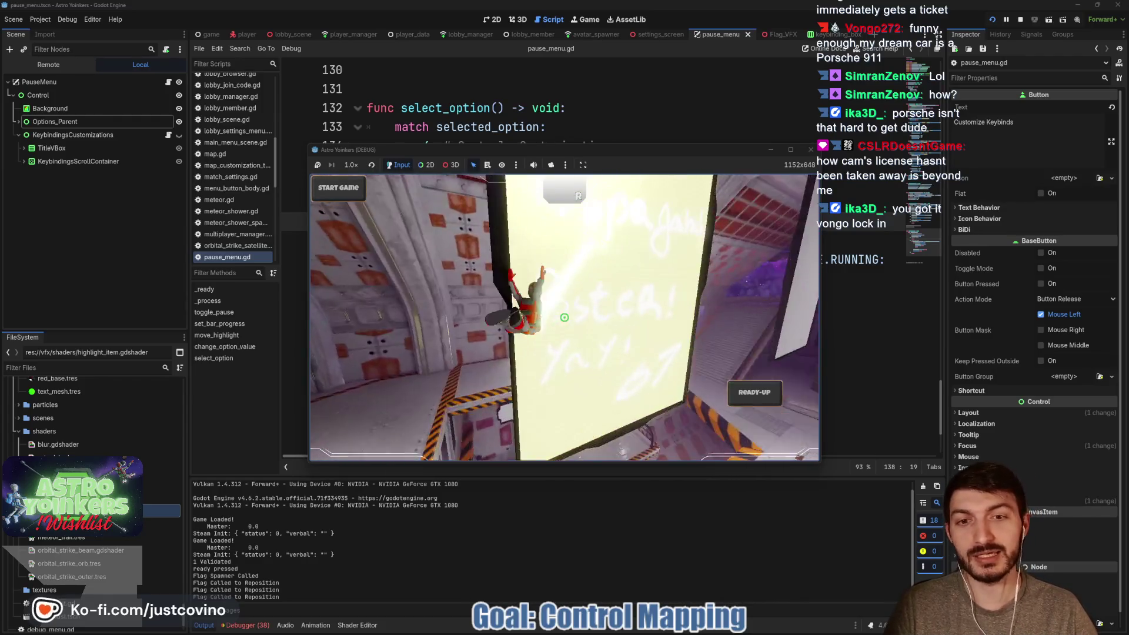
pyautogui.press('space')
pyautogui.press('w')
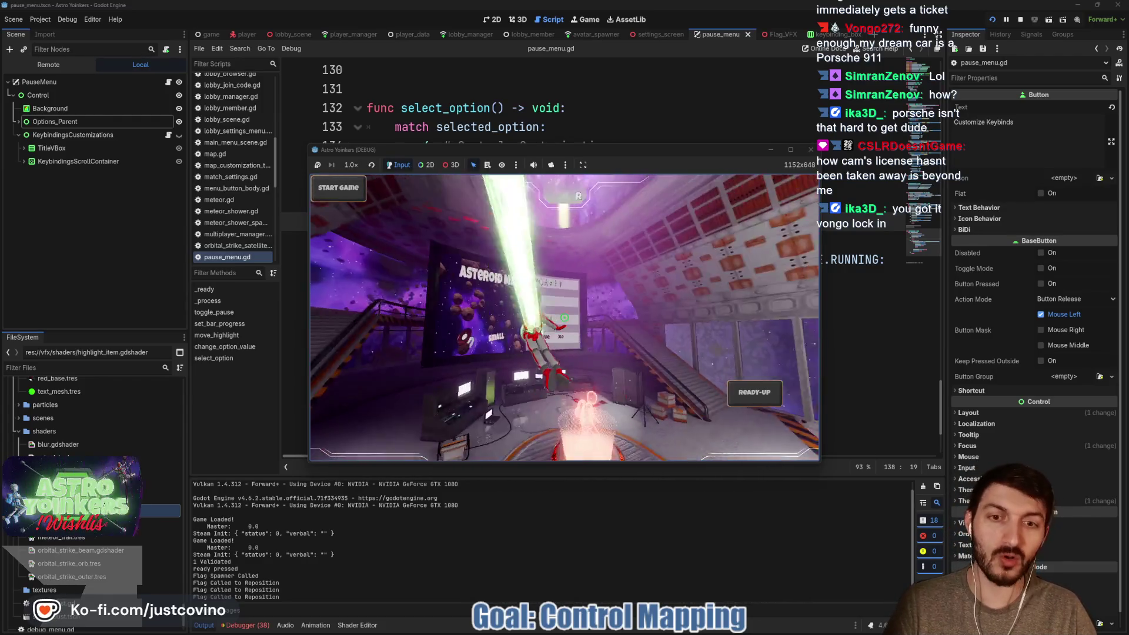
pyautogui.press('w')
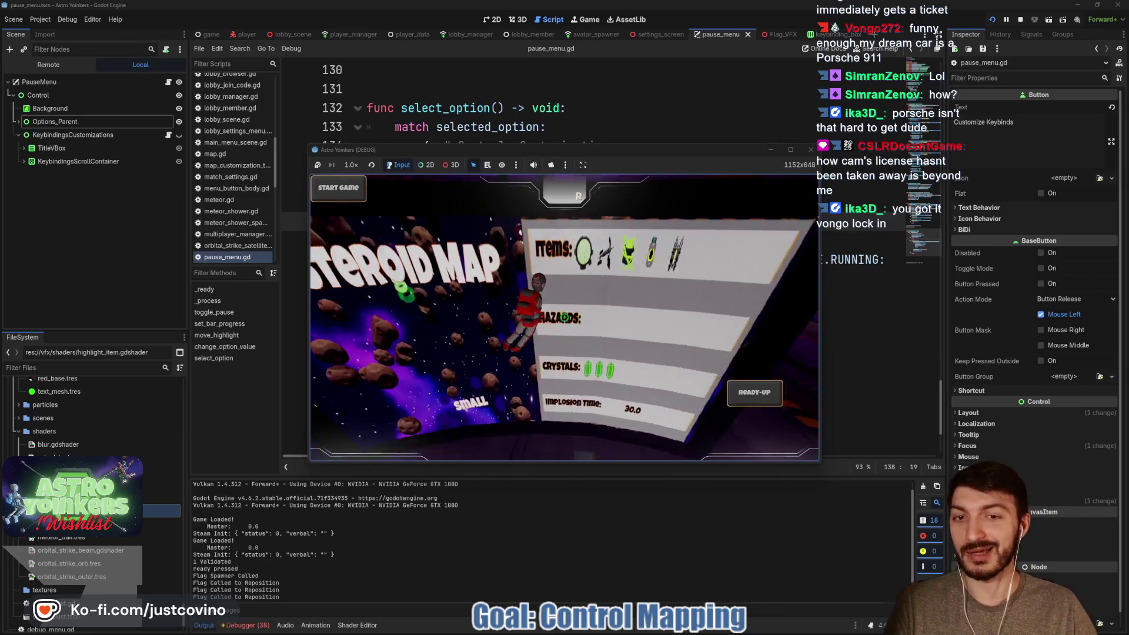
pyautogui.press('w')
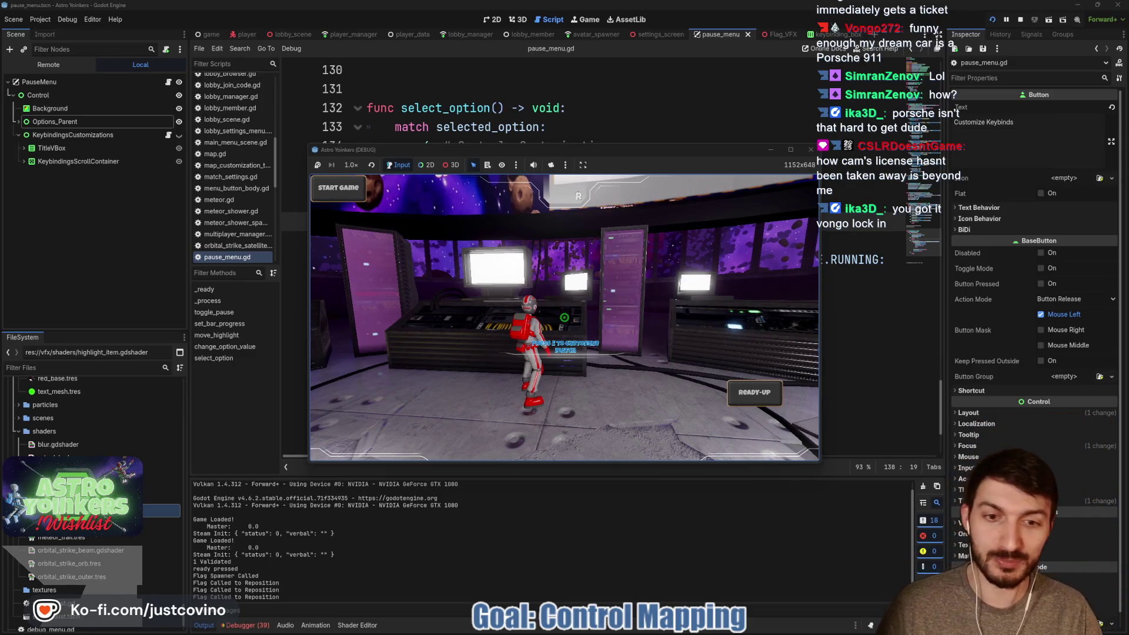
# In Customize, lower the Crystals Implosion Time to 10, then escape back to the lobby
pyautogui.press('e')
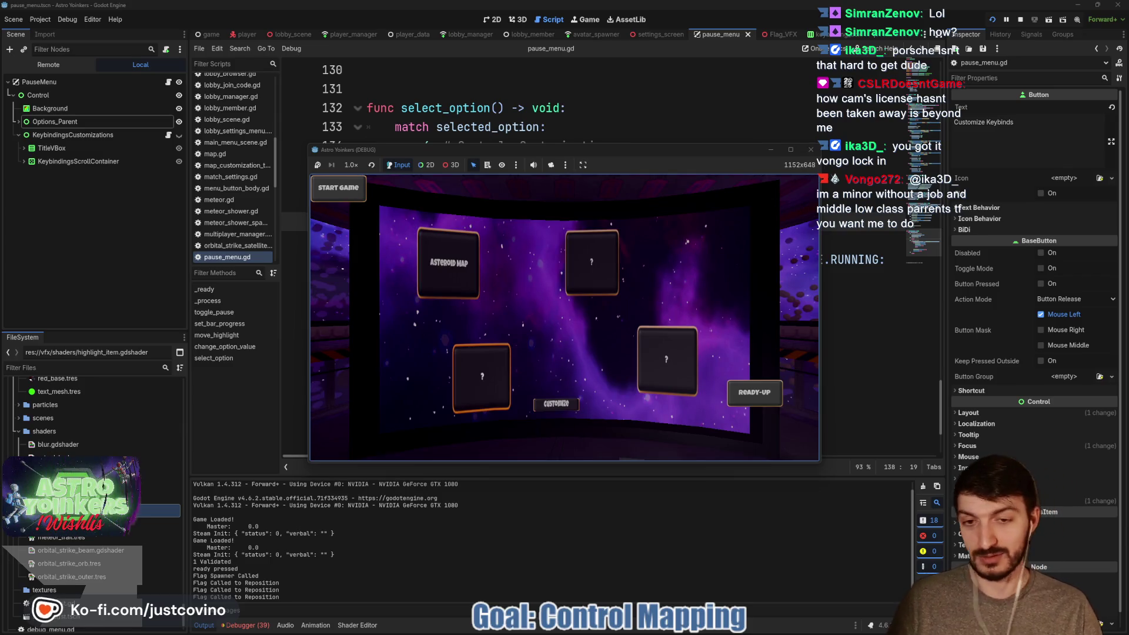
pyautogui.press('e')
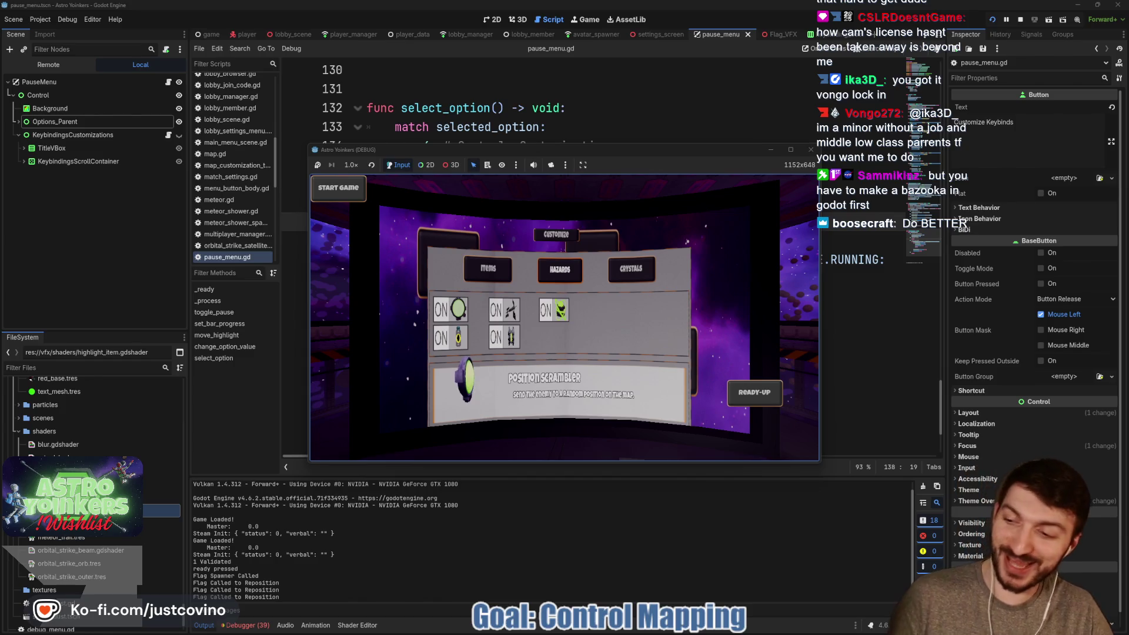
pyautogui.press('Right')
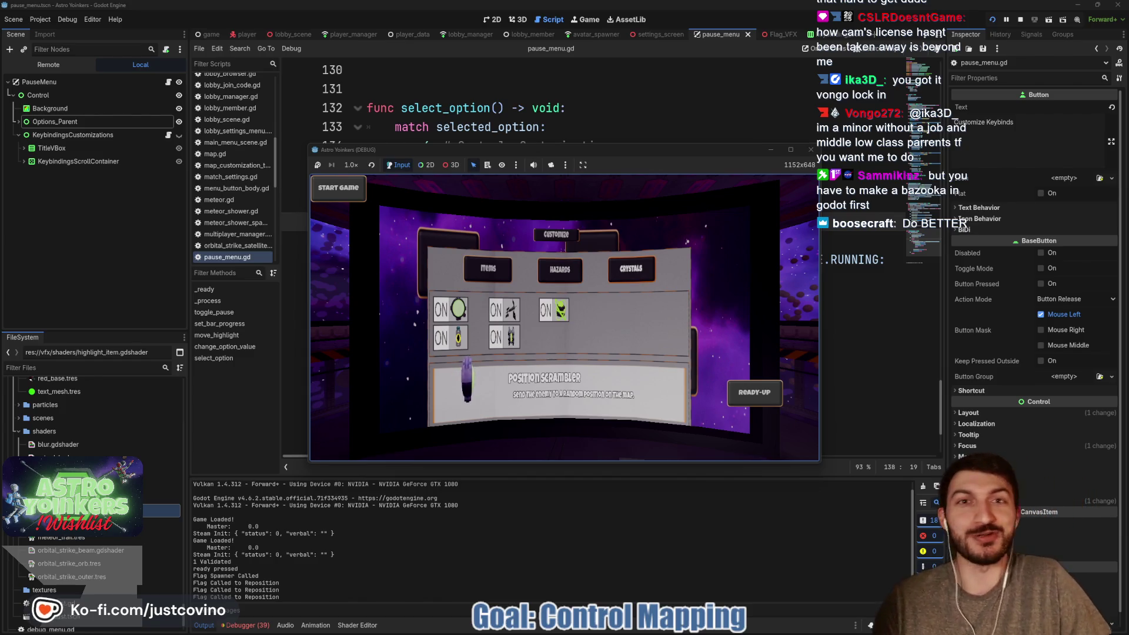
pyautogui.press('Return')
pyautogui.press('Down')
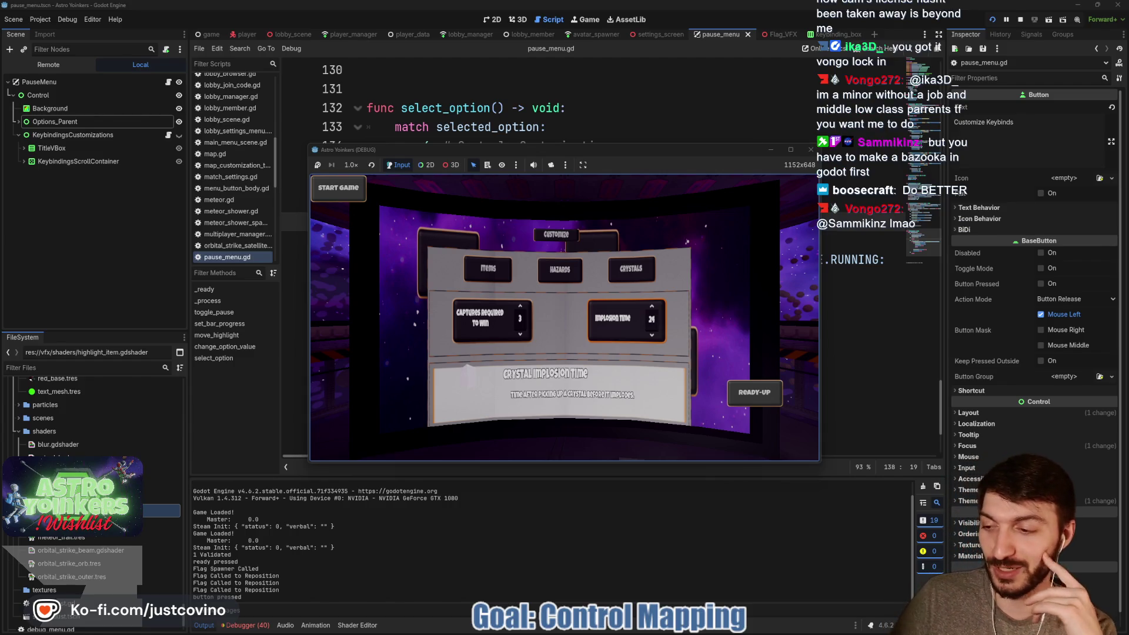
pyautogui.press('Down')
pyautogui.press('Down')
pyautogui.press('Down')
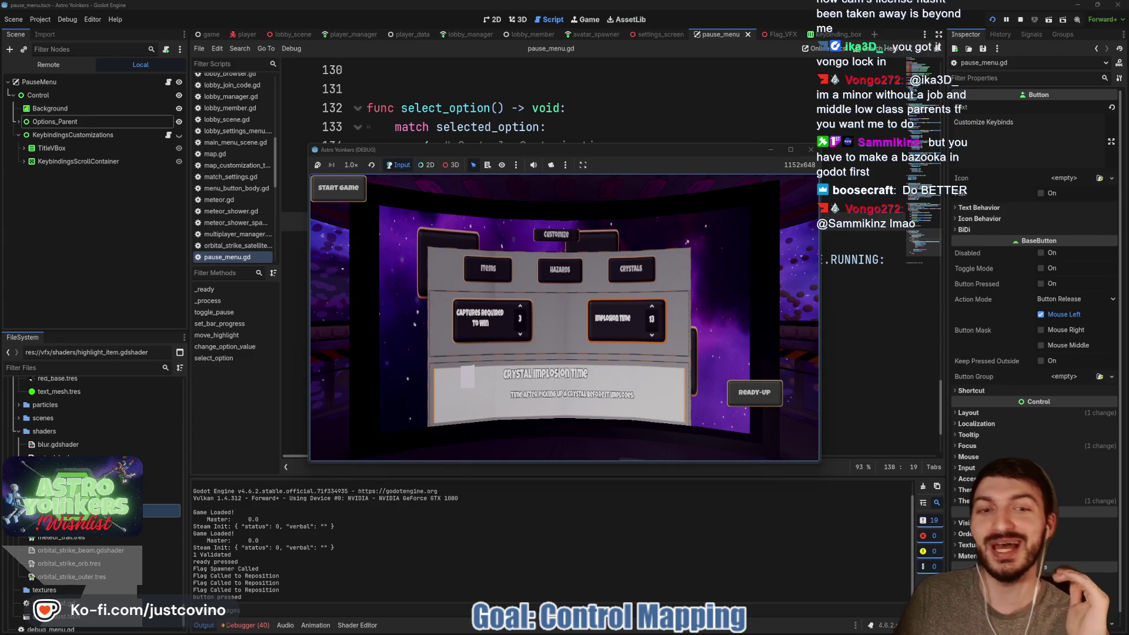
pyautogui.press('Escape')
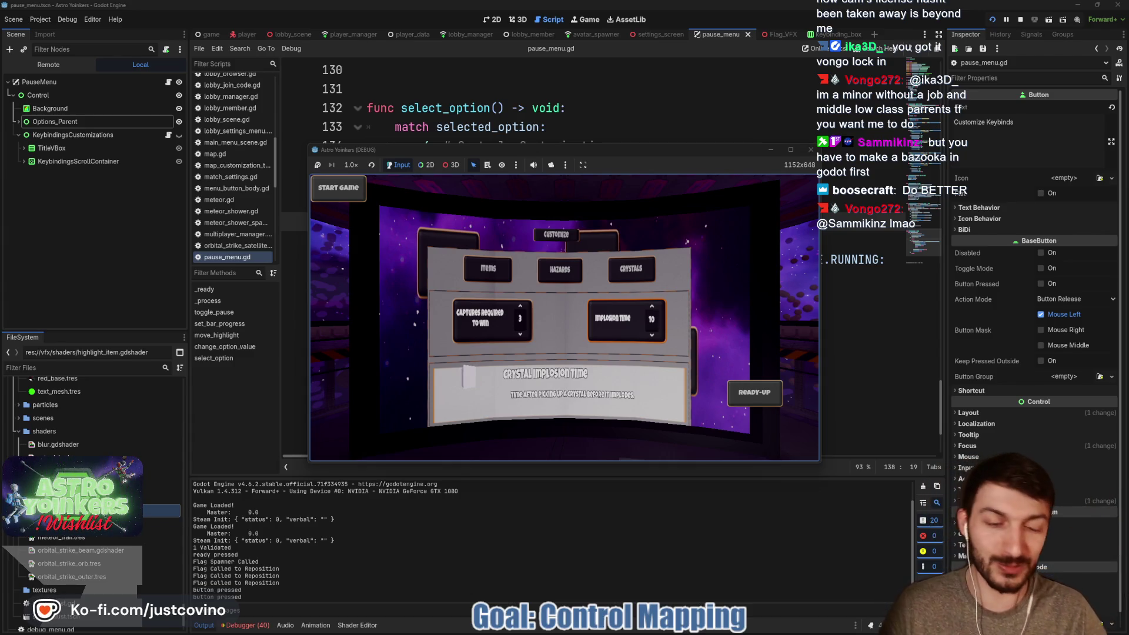
pyautogui.press('Escape')
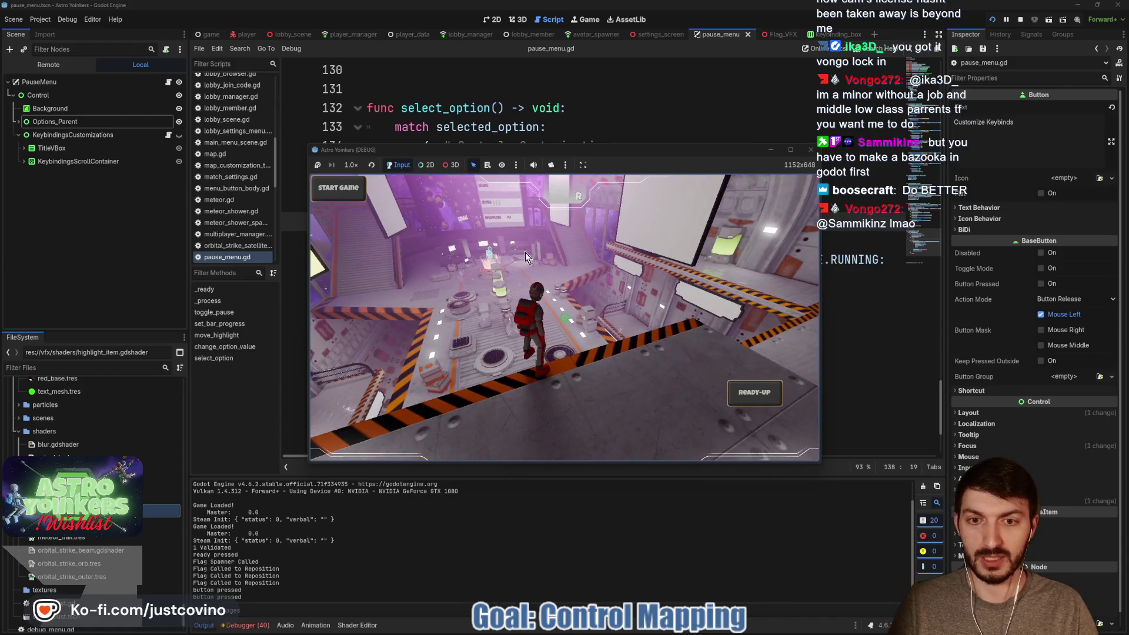
# Stop the debug run, check GitHub Desktop for local changes, and return to pause_menu.gd
pyautogui.click(1021, 19)
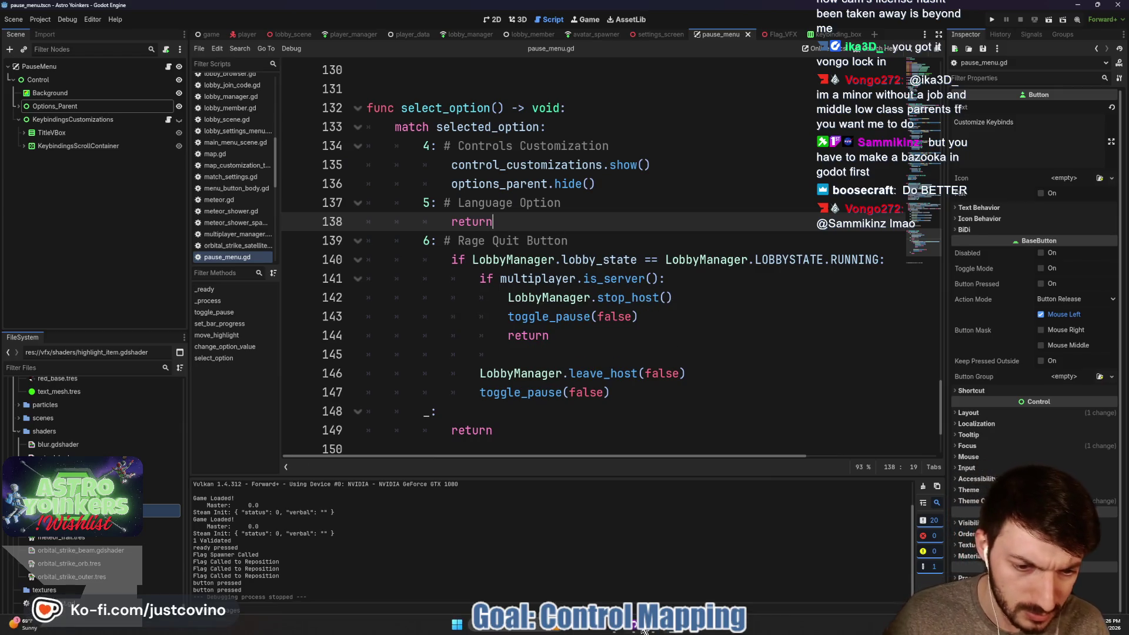
pyautogui.click(634, 625)
pyautogui.click(426, 545)
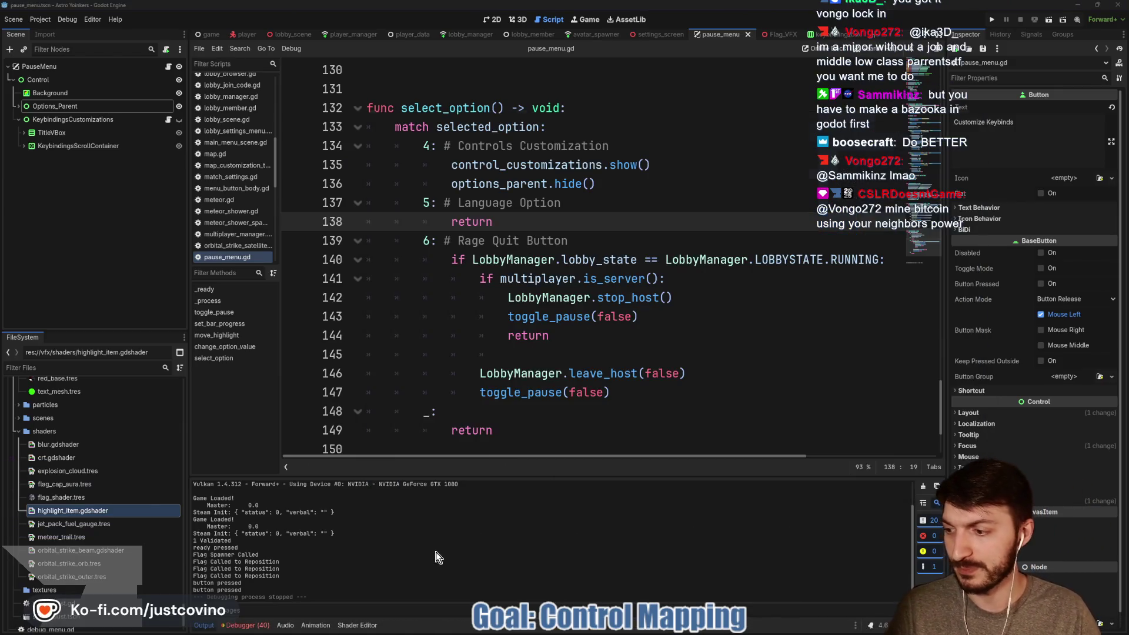